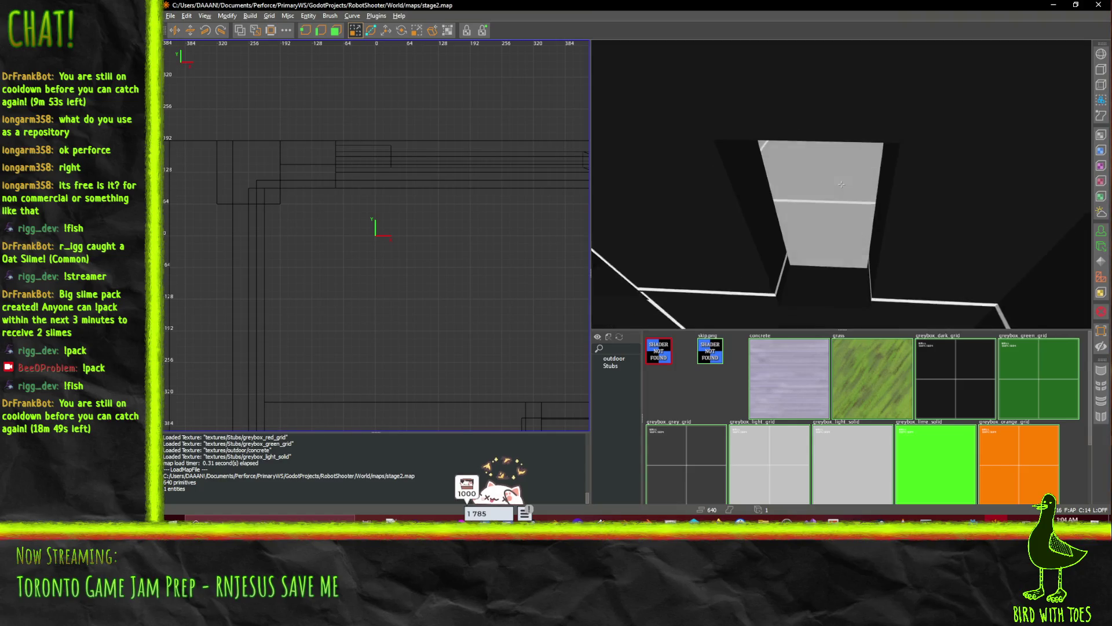
# - Fly the 3D camera through stage2.map's corridors toward the magenta-striped wall
pyautogui.press('w')
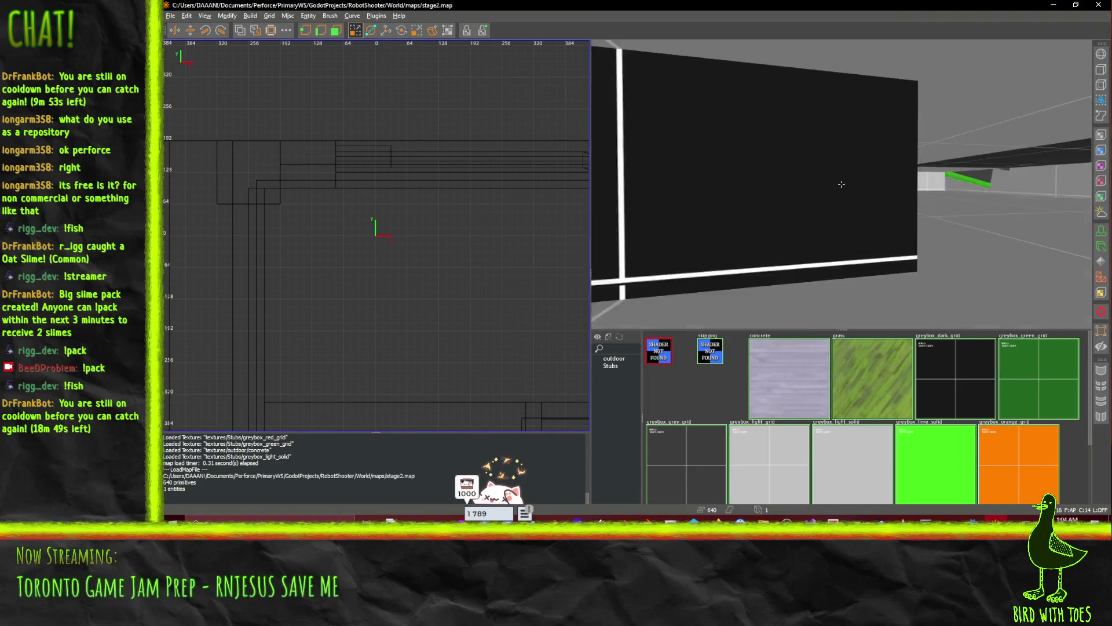
pyautogui.press('w')
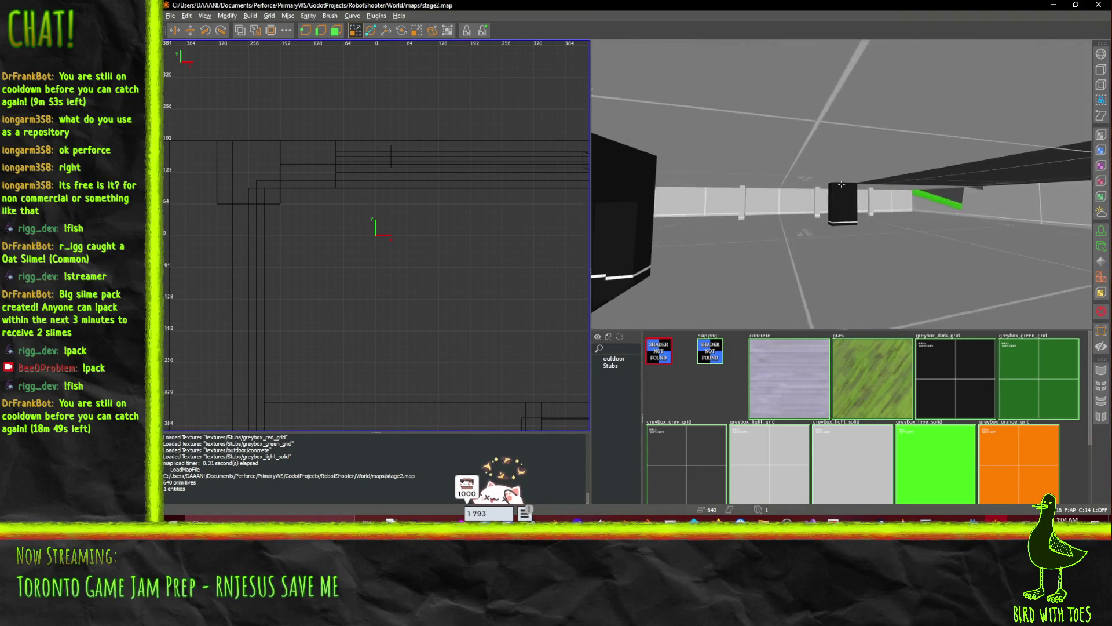
pyautogui.press('w')
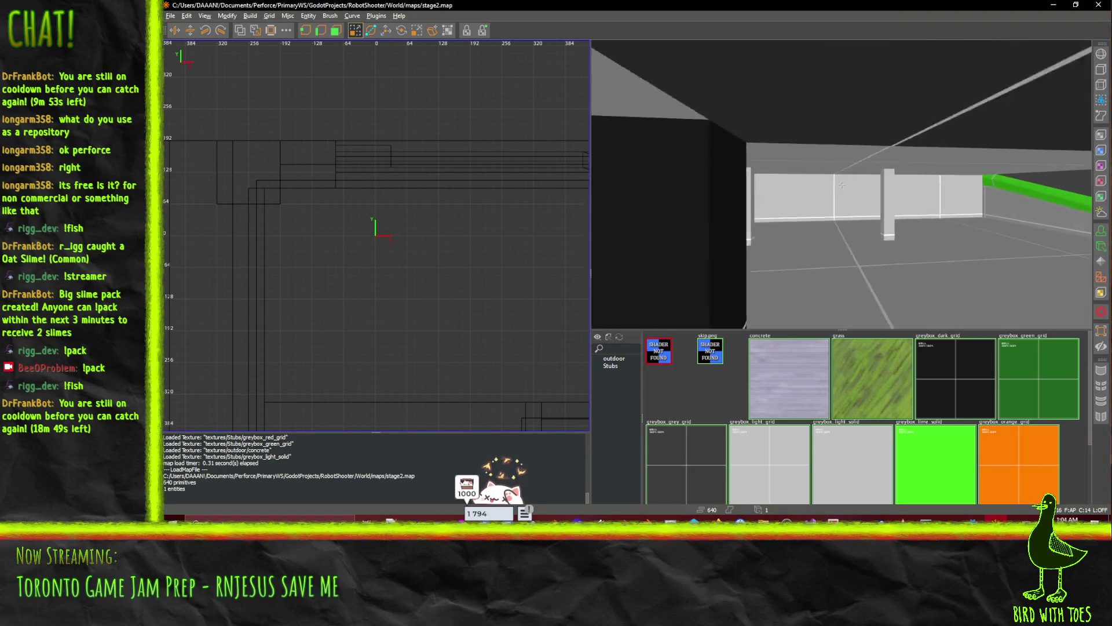
pyautogui.press('w')
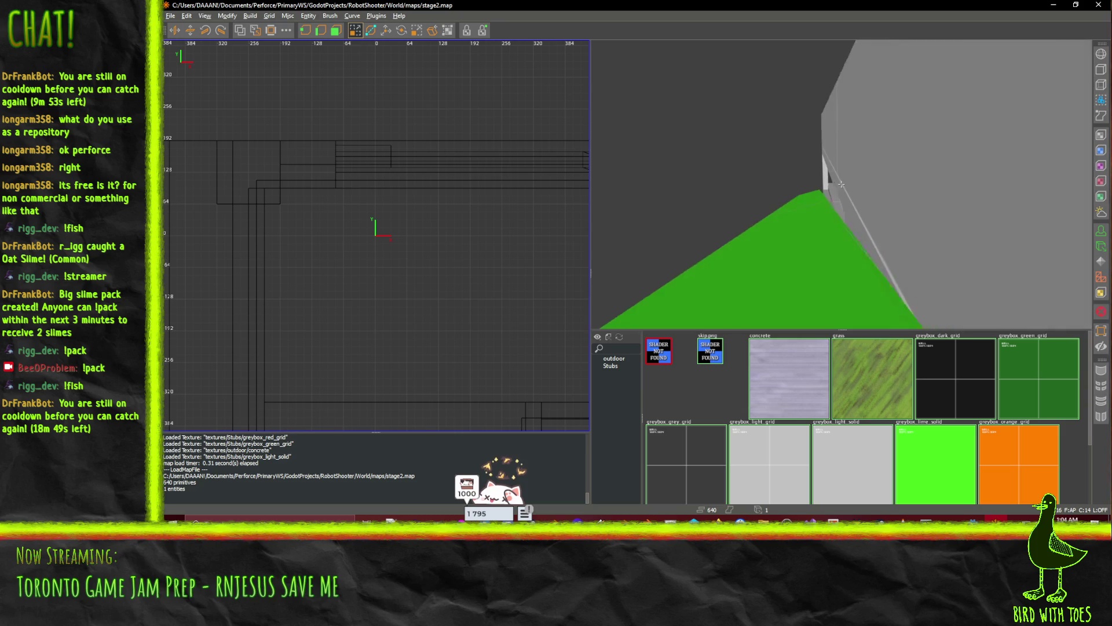
pyautogui.press('s')
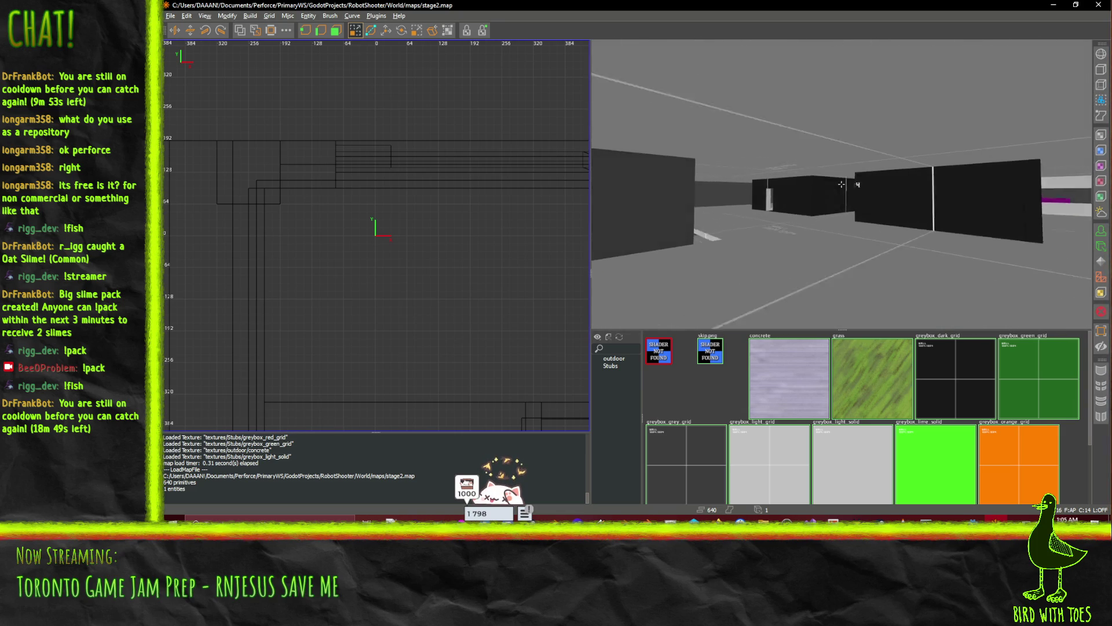
pyautogui.press('w')
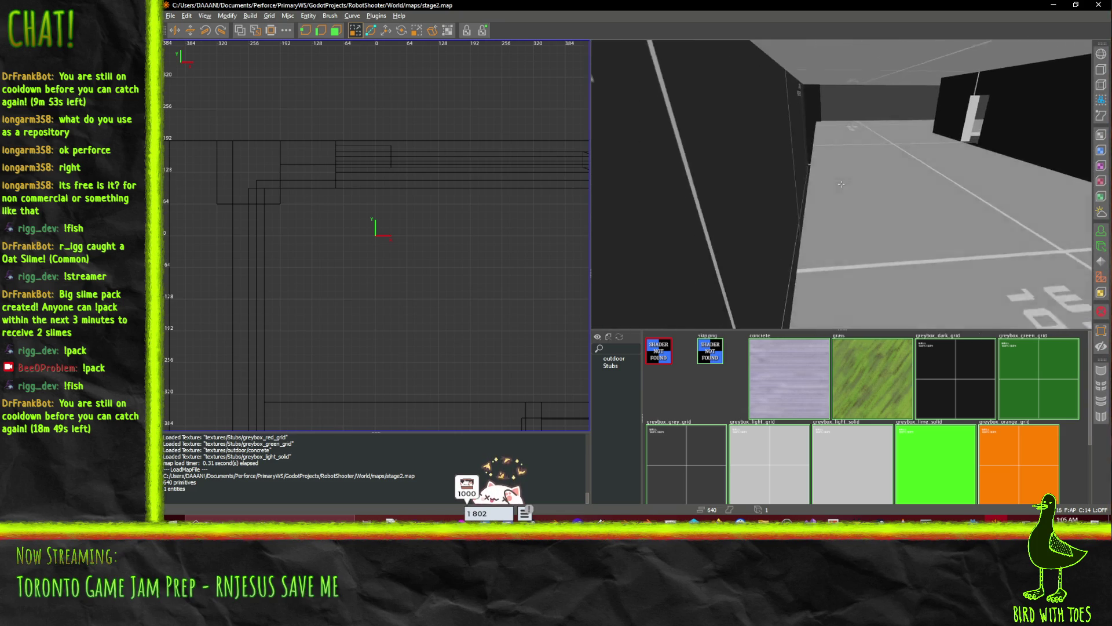
pyautogui.press('w')
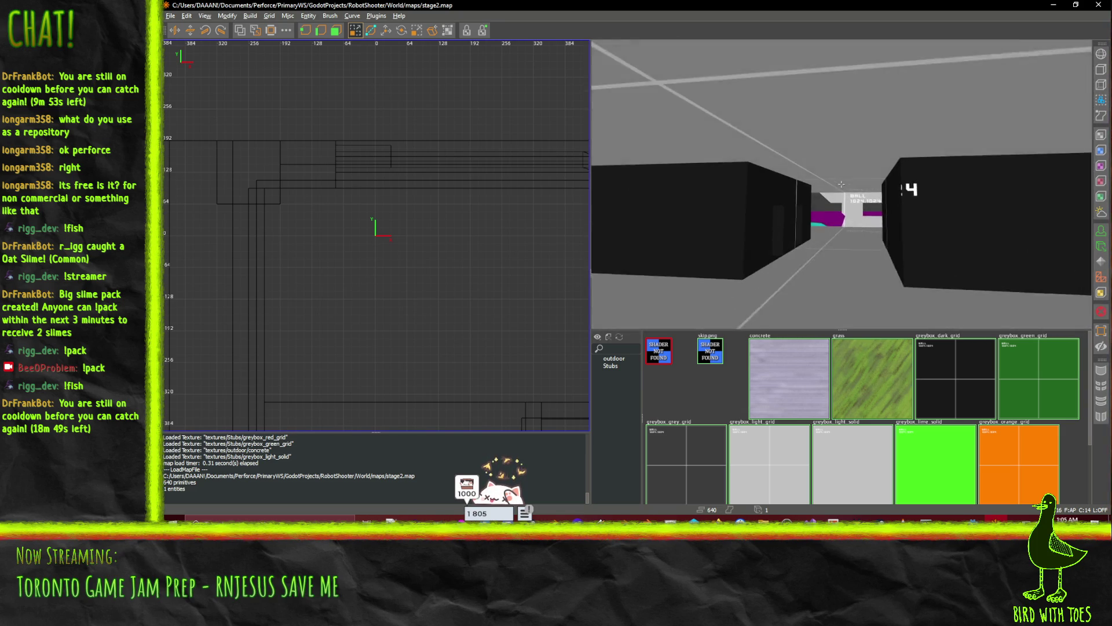
pyautogui.press('w')
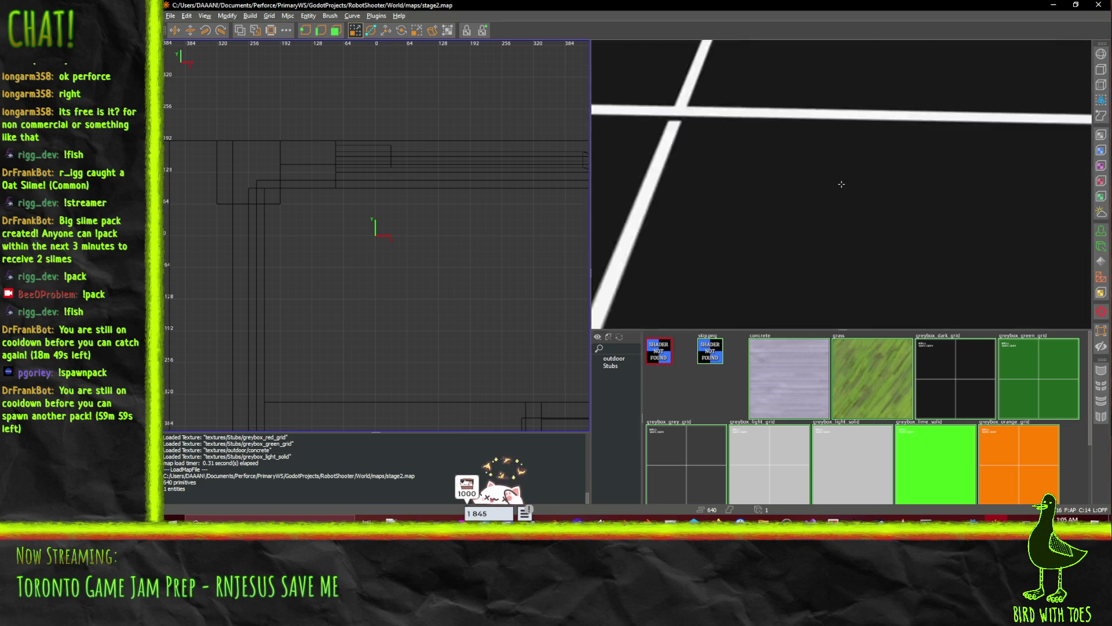
pyautogui.moveTo(842, 184); pyautogui.dragTo(842, 183)
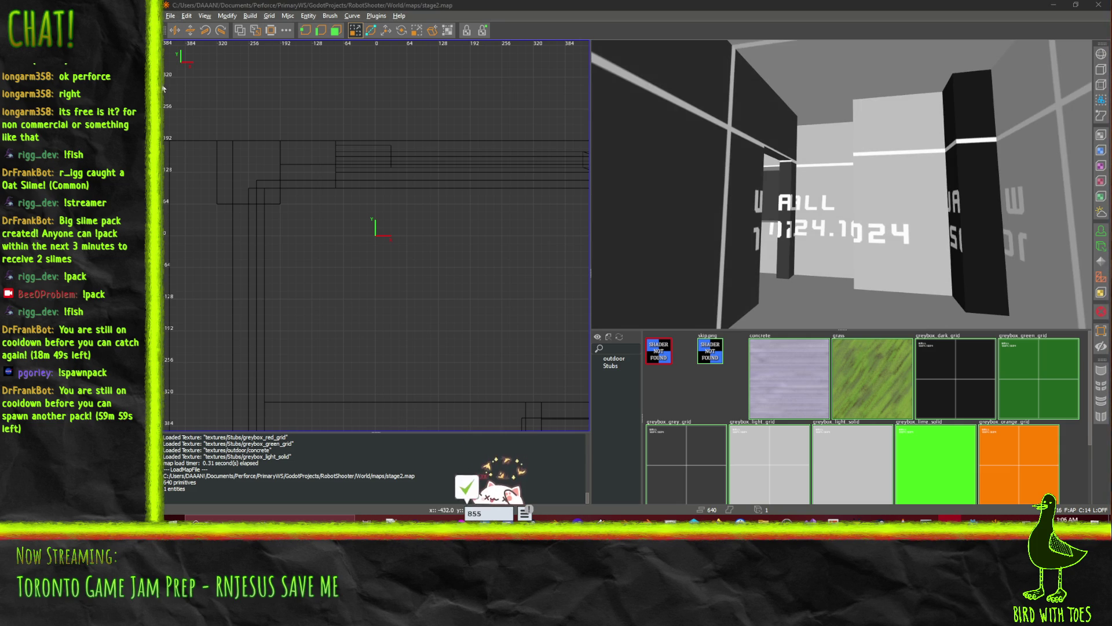
# - Open sandbox.map and zoom out the 2D view to show its full layout
pyautogui.click(171, 16)
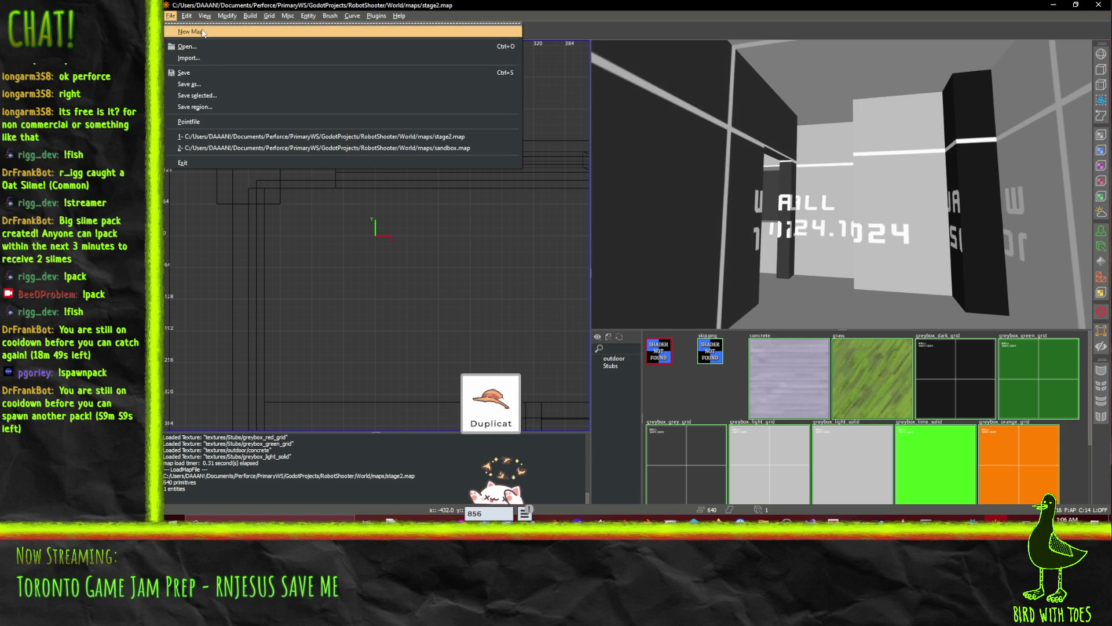
pyautogui.click(207, 49)
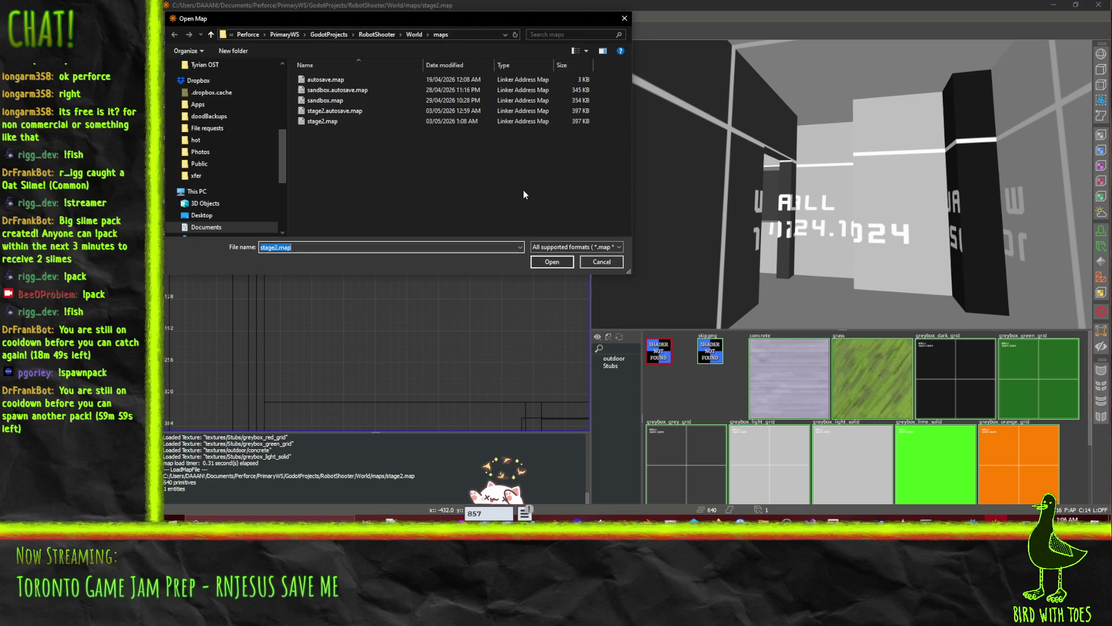
pyautogui.doubleClick(335, 101)
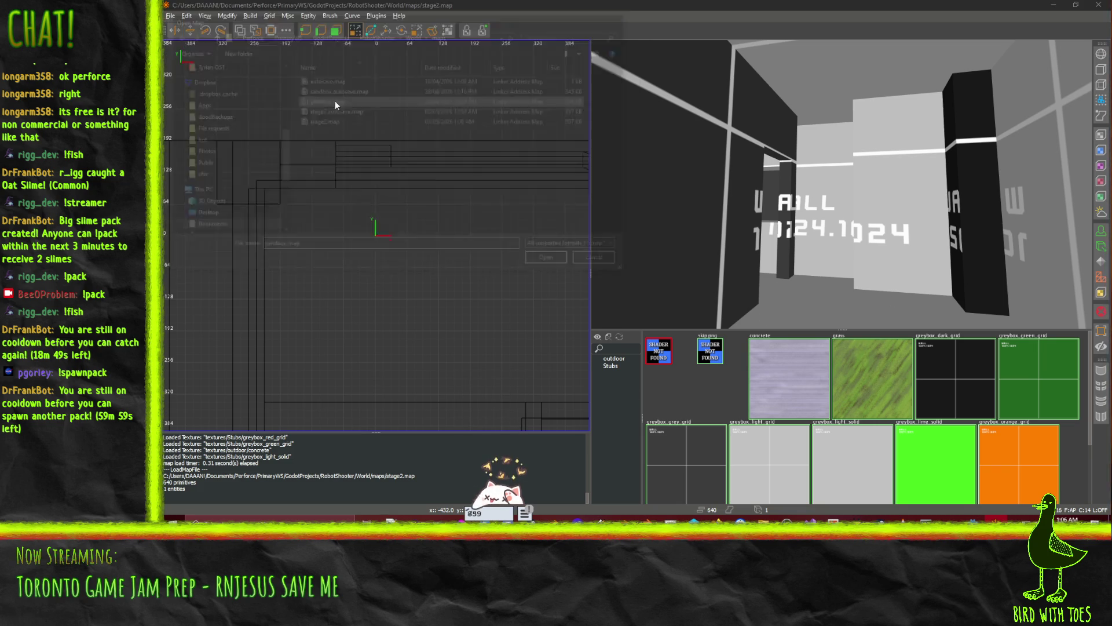
pyautogui.scroll(-10, 481, 196)
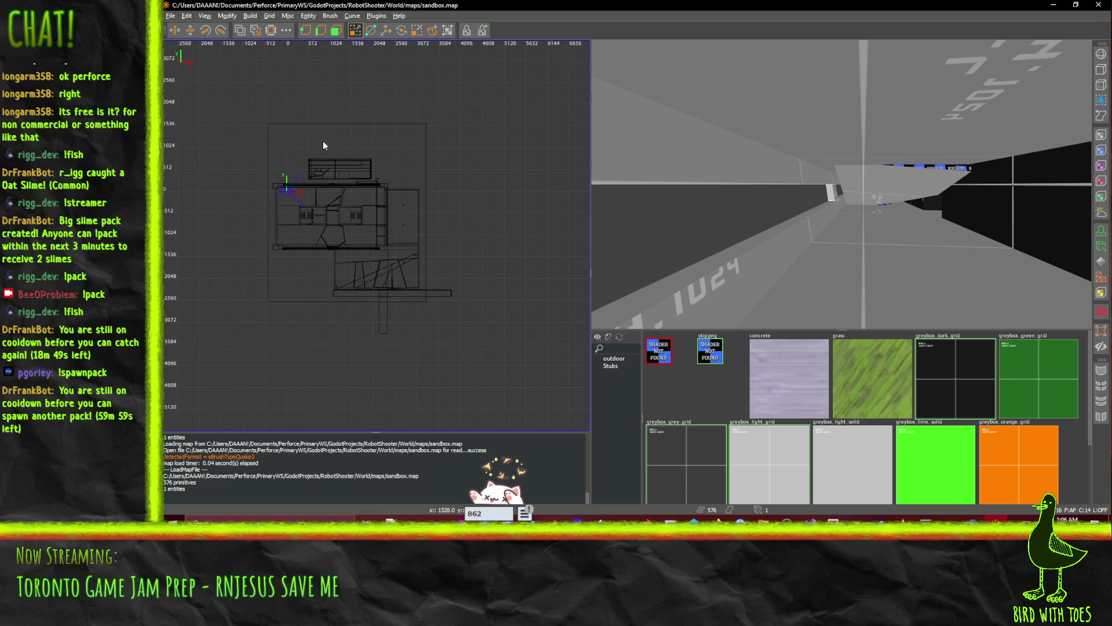
# - Undo an accidentally drawn brush and delete the large outer brush
pyautogui.moveTo(257, 106); pyautogui.dragTo(498, 353)
pyautogui.hotkey('ctrl', 'z')
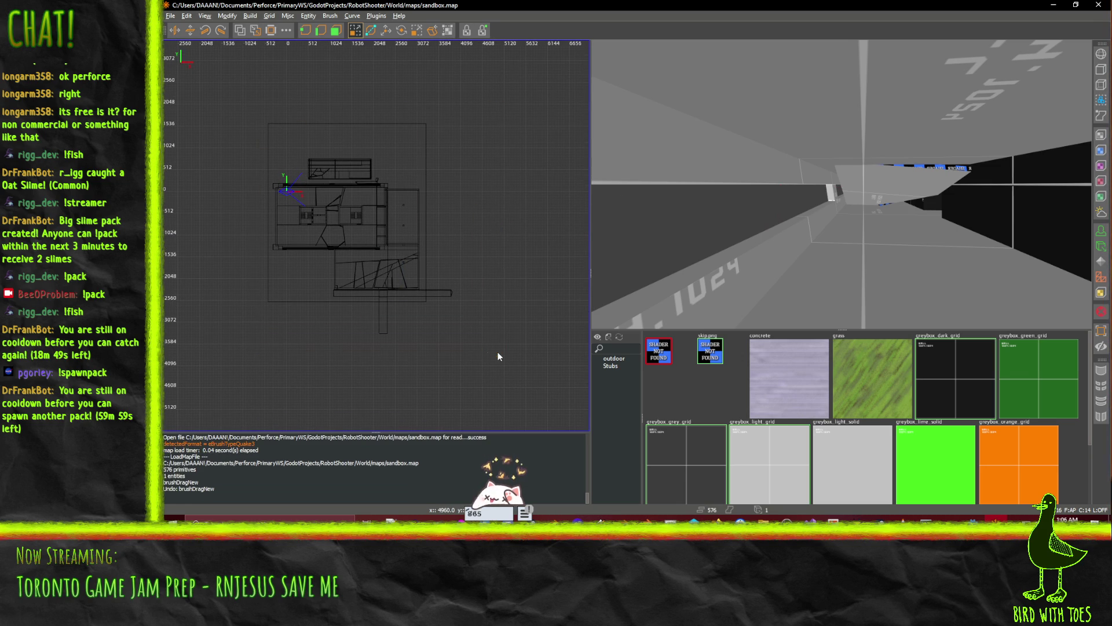
pyautogui.hotkey('ctrl', 'a')
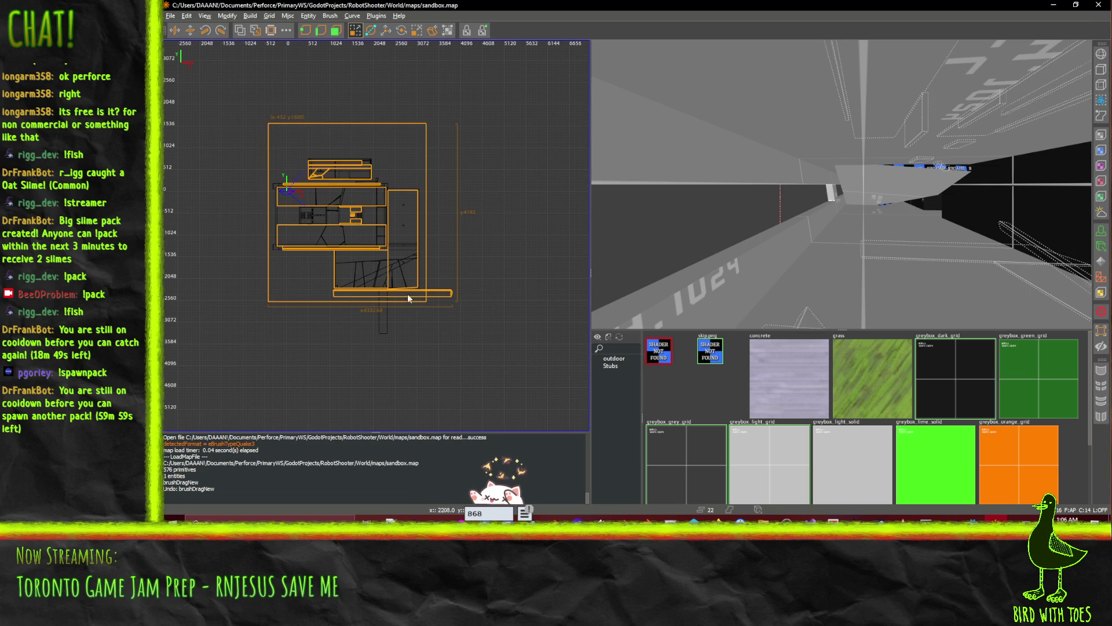
pyautogui.keyDown('shift'); pyautogui.click(342, 168); pyautogui.keyUp('shift')
pyautogui.keyDown('shift'); pyautogui.click(348, 250); pyautogui.keyUp('shift')
pyautogui.keyDown('shift'); pyautogui.click(403, 217); pyautogui.keyUp('shift')
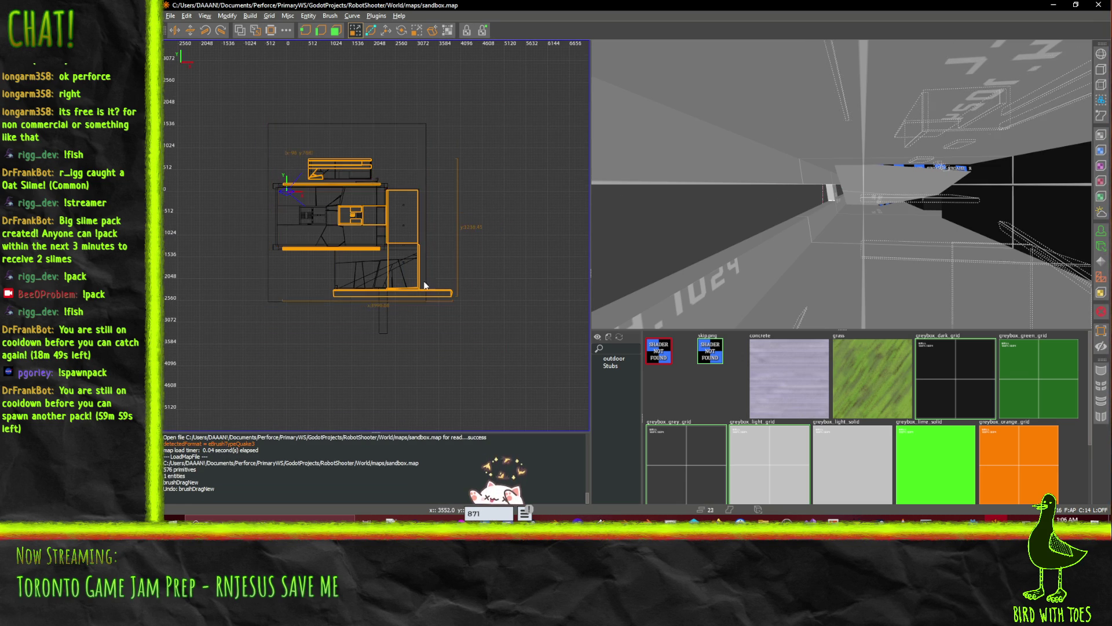
pyautogui.keyDown('shift'); pyautogui.click(290, 131); pyautogui.keyUp('shift')
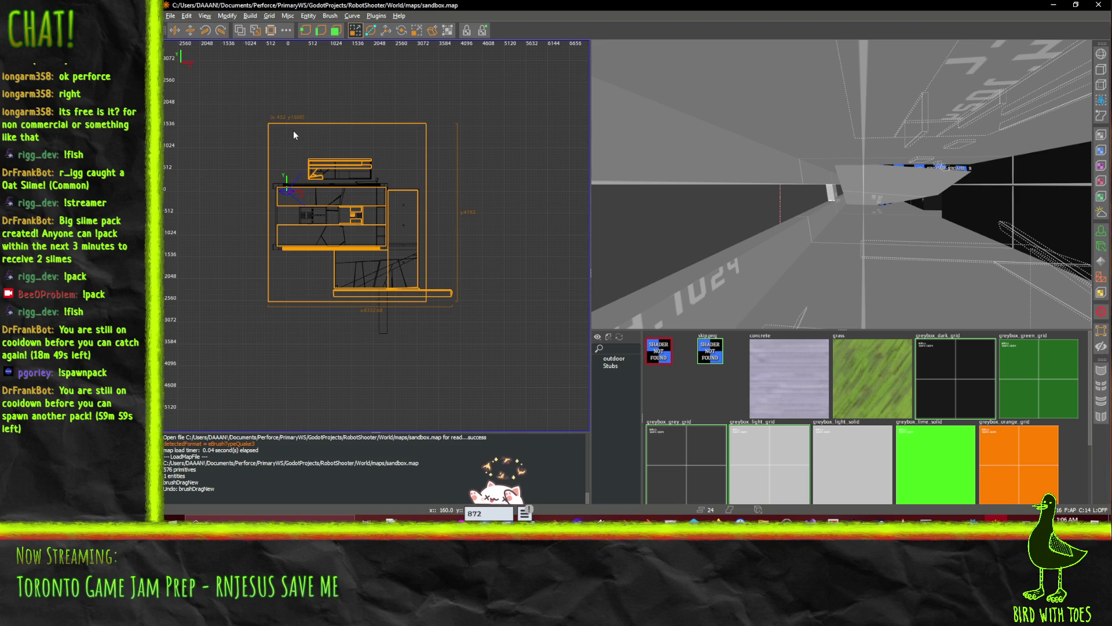
pyautogui.press('Delete')
# - Try deleting groups of left-side brushes, undoing each deletion to restore them
pyautogui.moveTo(254, 133)
pyautogui.mouseDown()
pyautogui.moveTo(394, 299)
pyautogui.moveTo(338, 244)
pyautogui.mouseUp()
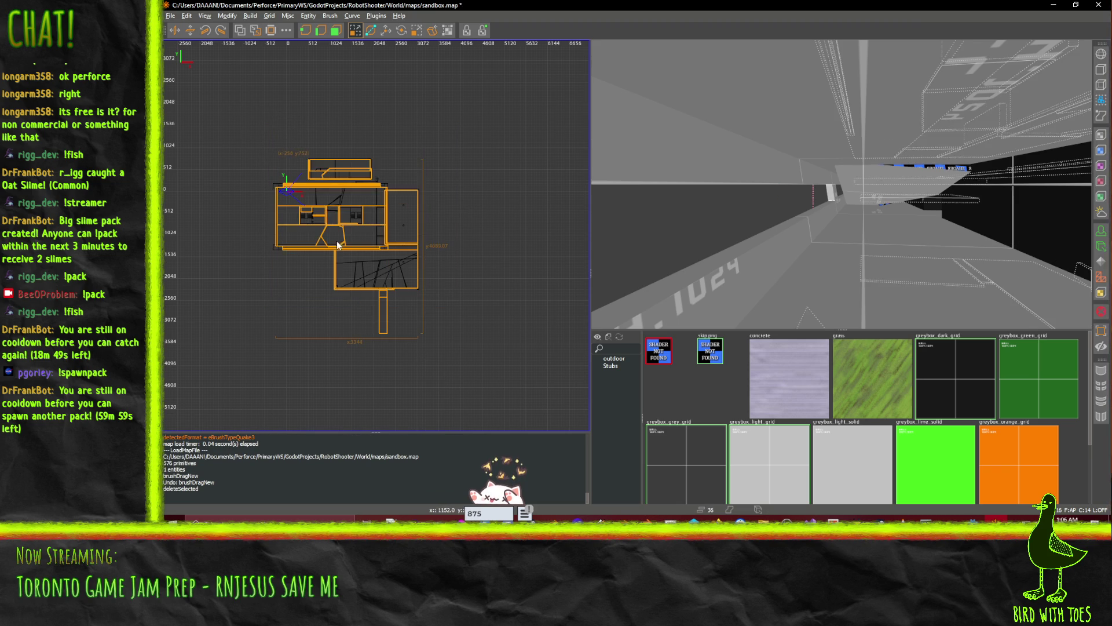
pyautogui.press('Delete')
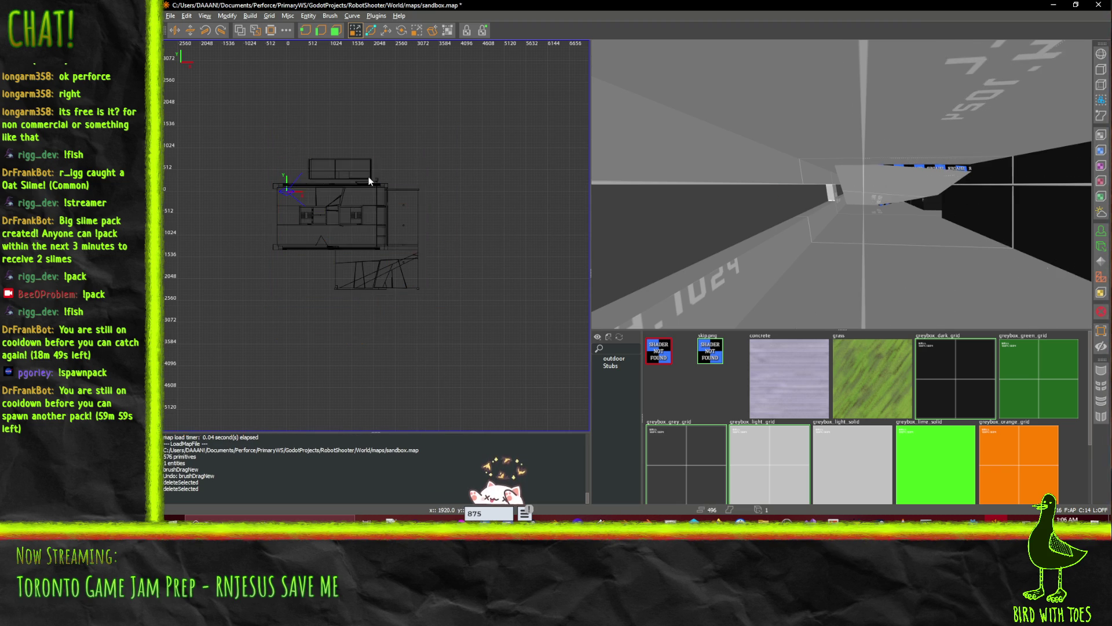
pyautogui.hotkey('ctrl', 'z')
pyautogui.hotkey('ctrl', 'z')
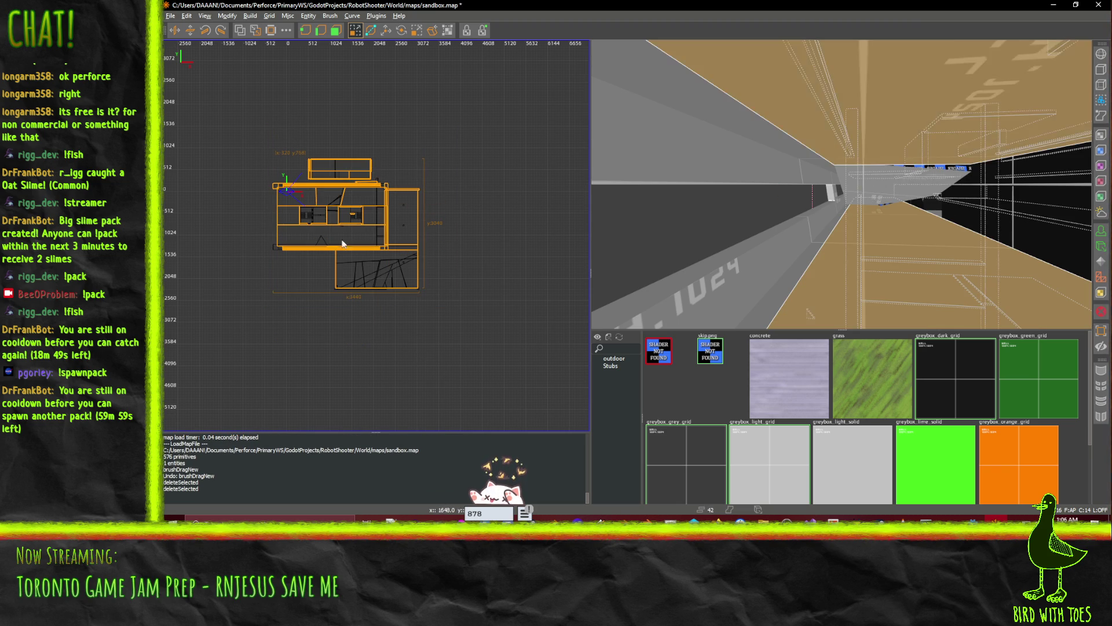
pyautogui.hotkey('ctrl', 'z')
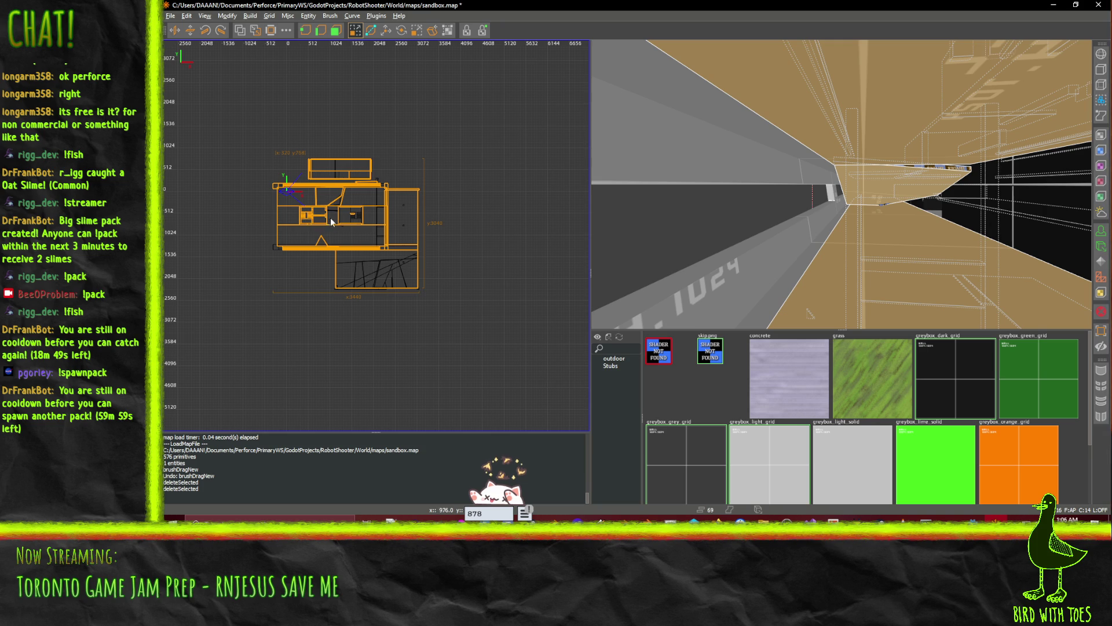
pyautogui.hotkey('ctrl', 'z')
pyautogui.hotkey('ctrl', 'z')
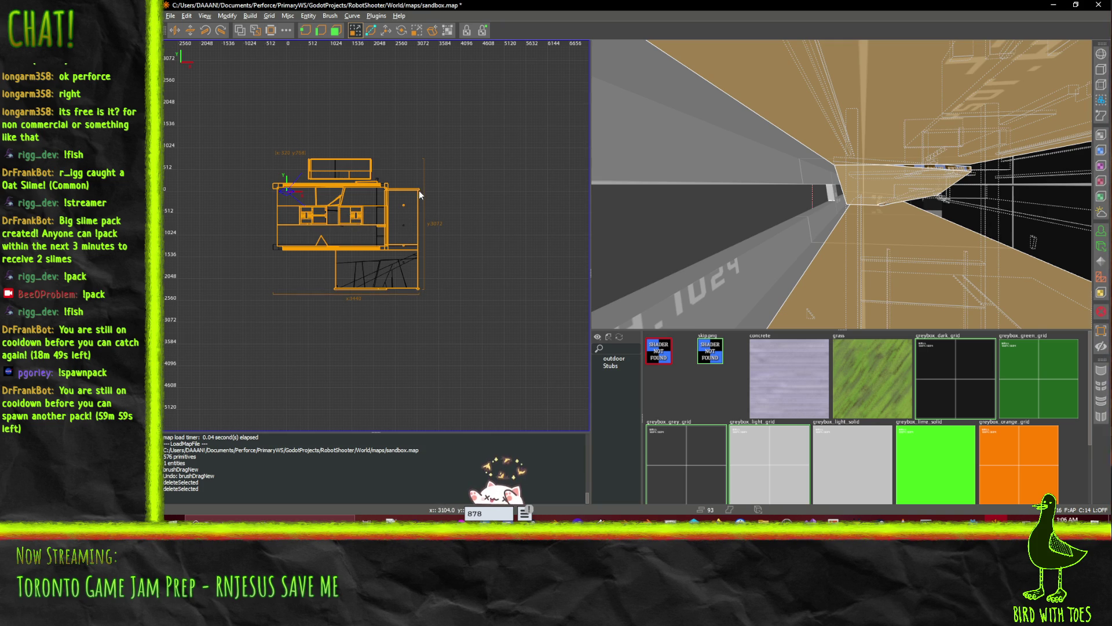
pyautogui.press('Delete')
pyautogui.click(336, 210)
pyautogui.hotkey('ctrl', 'z')
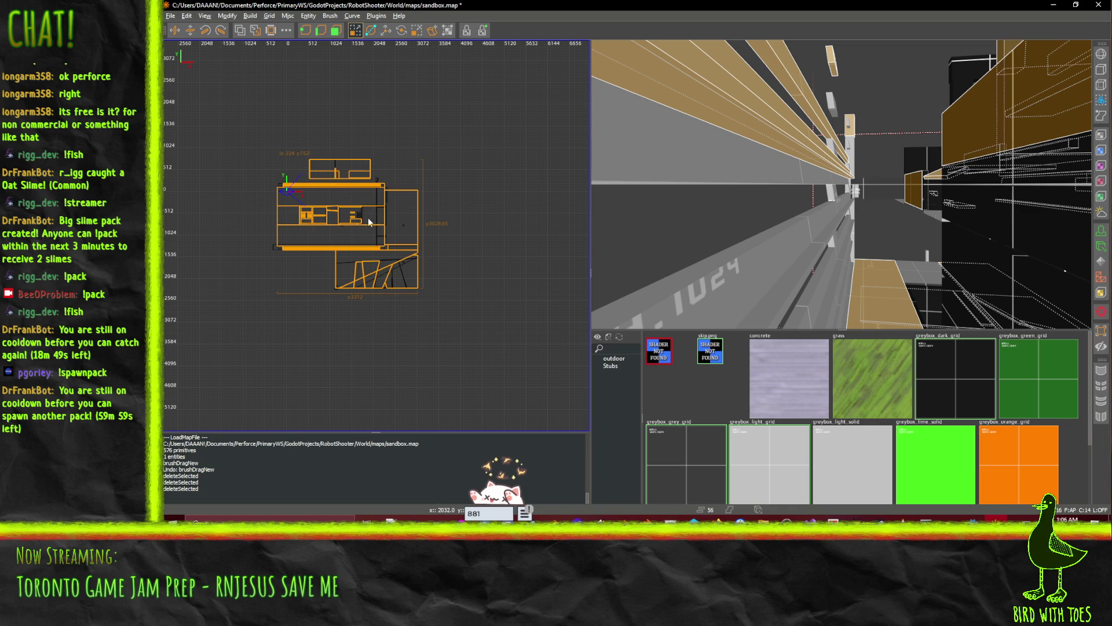
pyautogui.press('Delete')
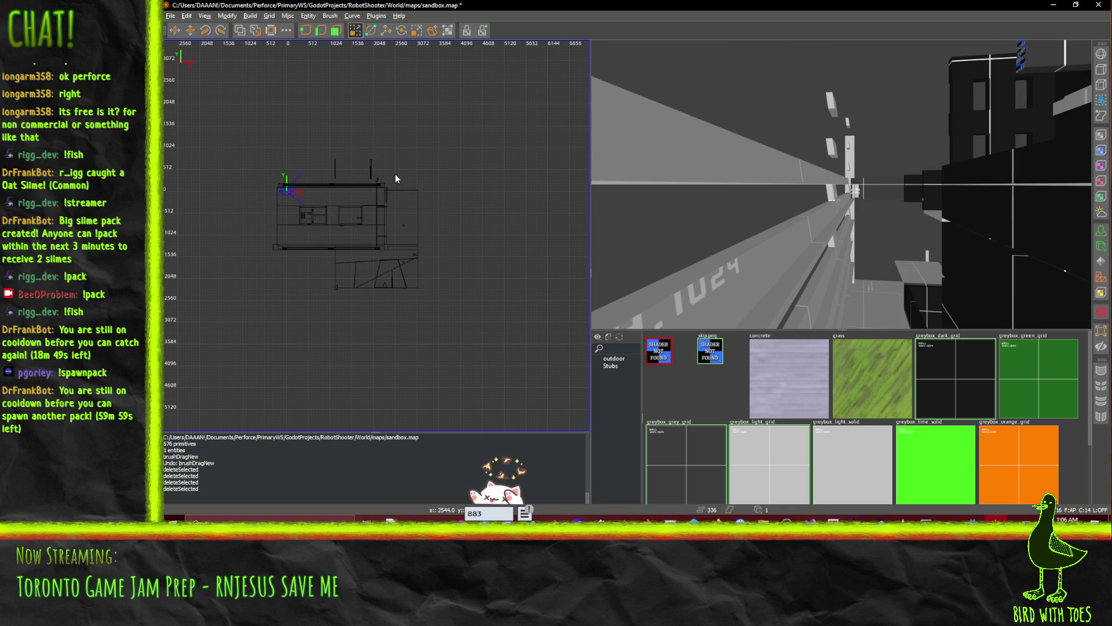
pyautogui.hotkey('ctrl', 'z')
# - Select the vertical post, right-hand box, lower-right ramp and left-side brushes
pyautogui.keyDown('shift'); pyautogui.click(371, 171); pyautogui.keyUp('shift')
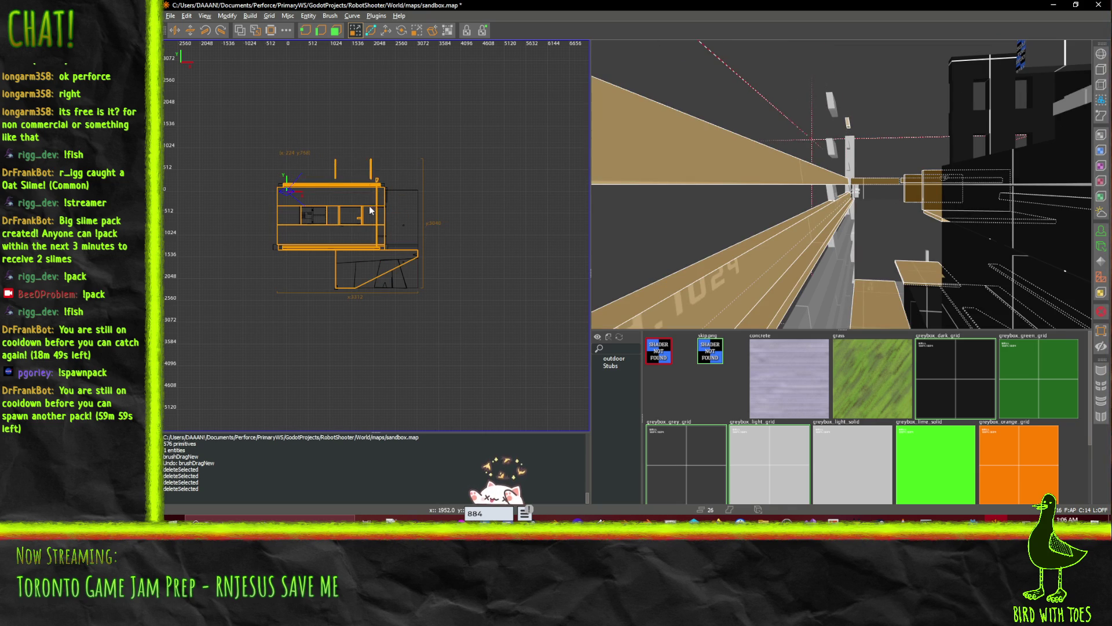
pyautogui.keyDown('shift'); pyautogui.click(387, 209); pyautogui.keyUp('shift')
pyautogui.keyDown('shift'); pyautogui.click(386, 188); pyautogui.keyUp('shift')
pyautogui.keyDown('shift'); pyautogui.click(392, 285); pyautogui.keyUp('shift')
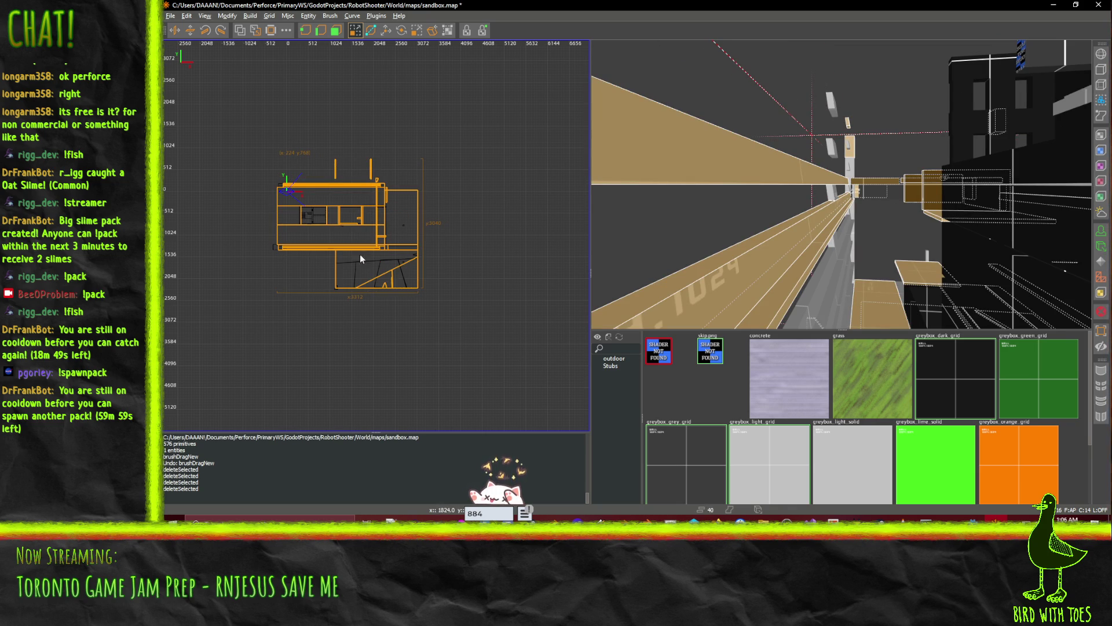
pyautogui.keyDown('shift'); pyautogui.click(295, 218); pyautogui.keyUp('shift')
pyautogui.keyDown('shift'); pyautogui.click(306, 217); pyautogui.keyUp('shift')
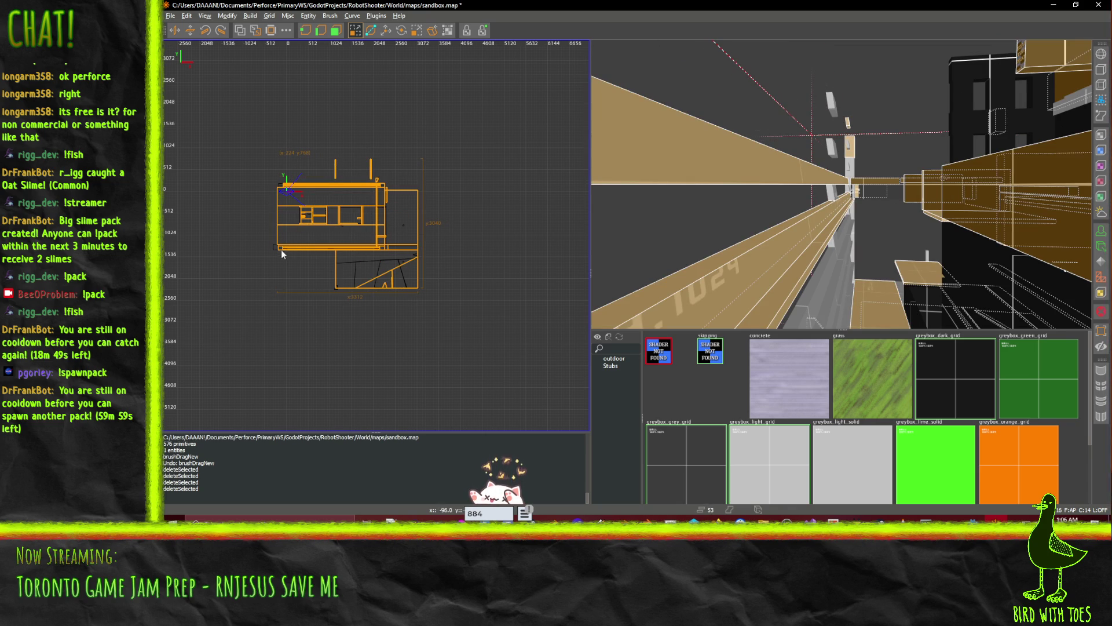
pyautogui.keyDown('shift'); pyautogui.click(276, 250); pyautogui.keyUp('shift')
pyautogui.keyDown('shift'); pyautogui.click(379, 219); pyautogui.keyUp('shift')
pyautogui.keyDown('shift'); pyautogui.click(291, 186); pyautogui.keyUp('shift')
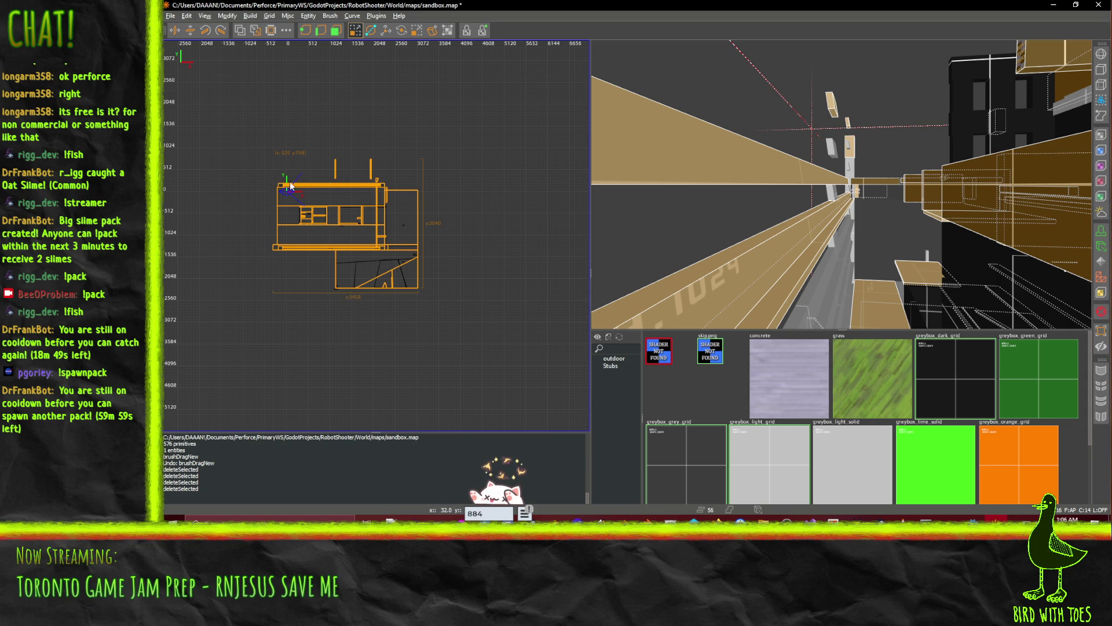
# - Delete the ramp, lower and upper blocks, top strip, horizontal beams and small lower-right brushes
pyautogui.click(412, 276)
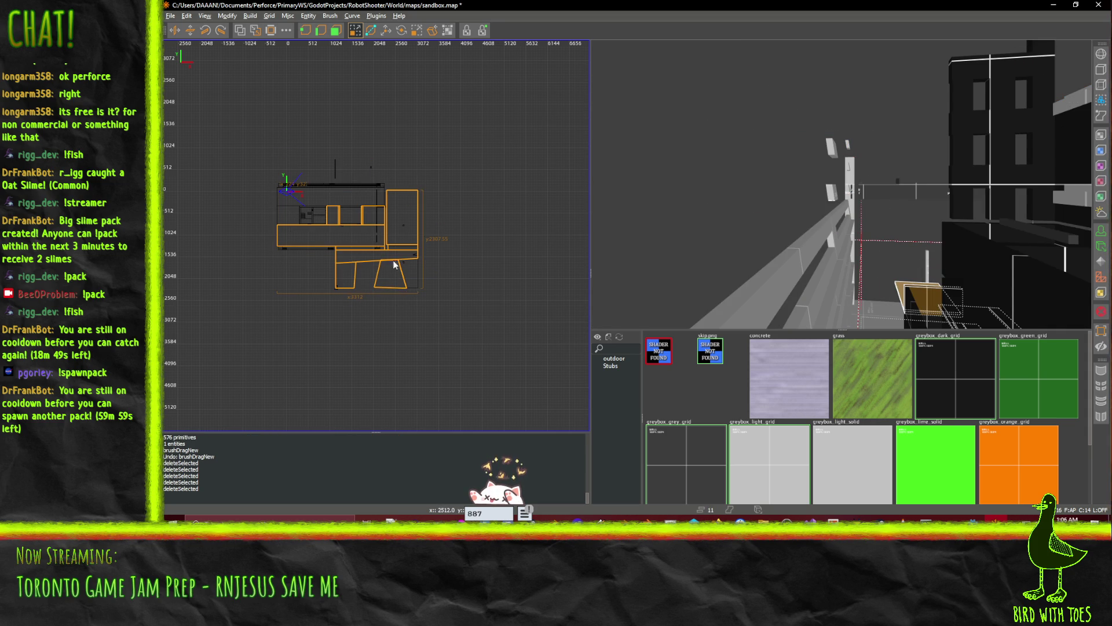
pyautogui.keyDown('shift'); pyautogui.click(302, 246); pyautogui.keyUp('shift')
pyautogui.keyDown('shift'); pyautogui.click(307, 185); pyautogui.keyUp('shift')
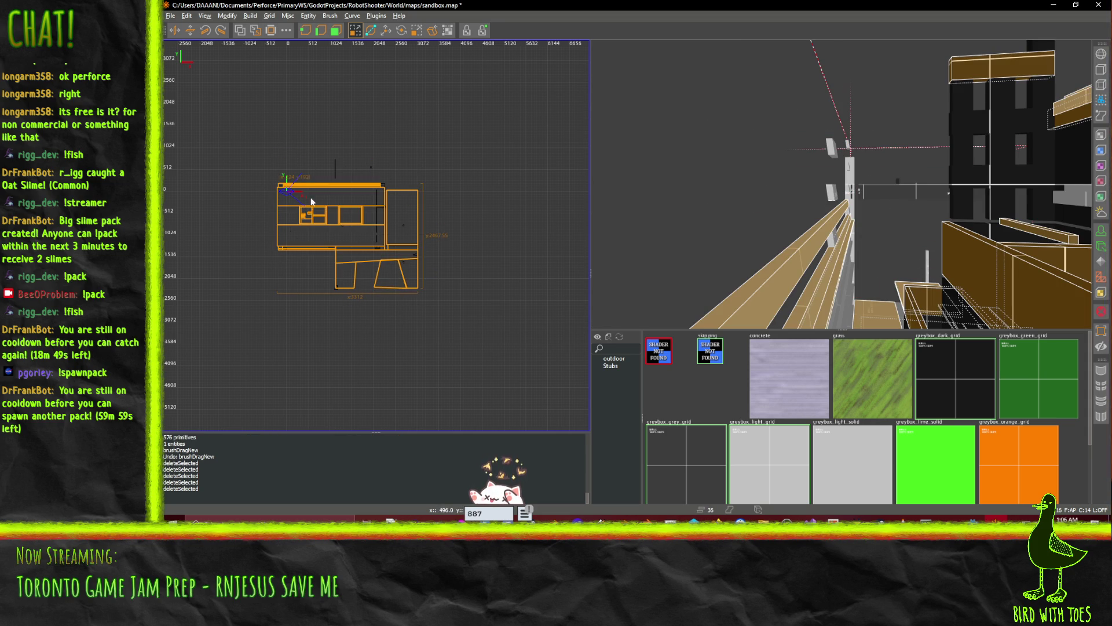
pyautogui.keyDown('shift'); pyautogui.click(316, 206); pyautogui.keyUp('shift')
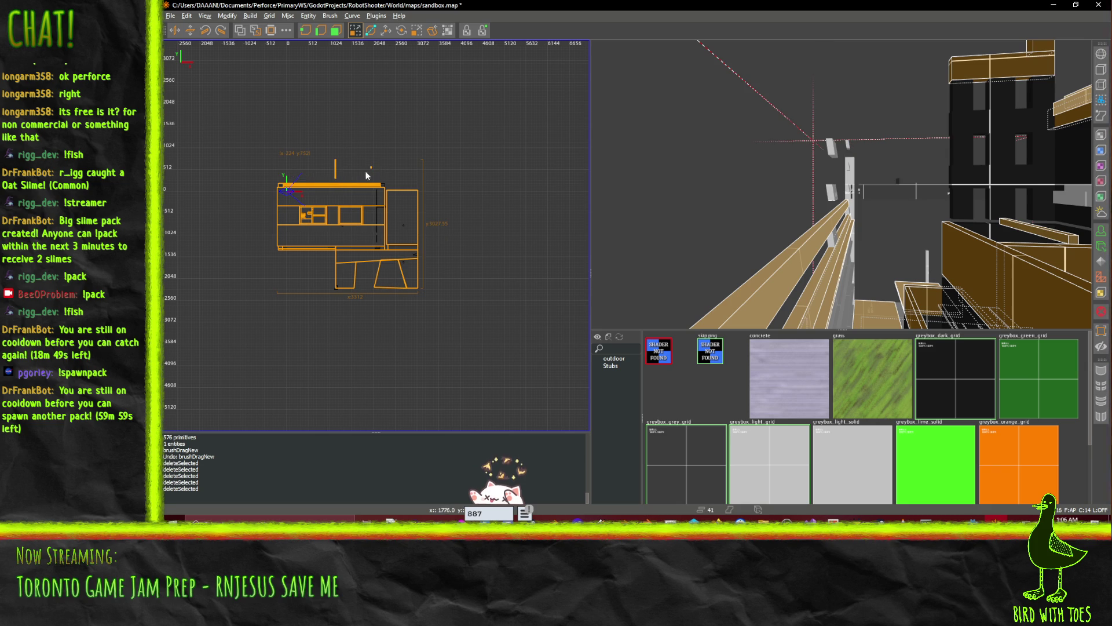
pyautogui.keyDown('shift'); pyautogui.click(370, 227); pyautogui.keyUp('shift')
pyautogui.keyDown('shift'); pyautogui.click(375, 236); pyautogui.keyUp('shift')
pyautogui.keyDown('shift'); pyautogui.click(375, 194); pyautogui.keyUp('shift')
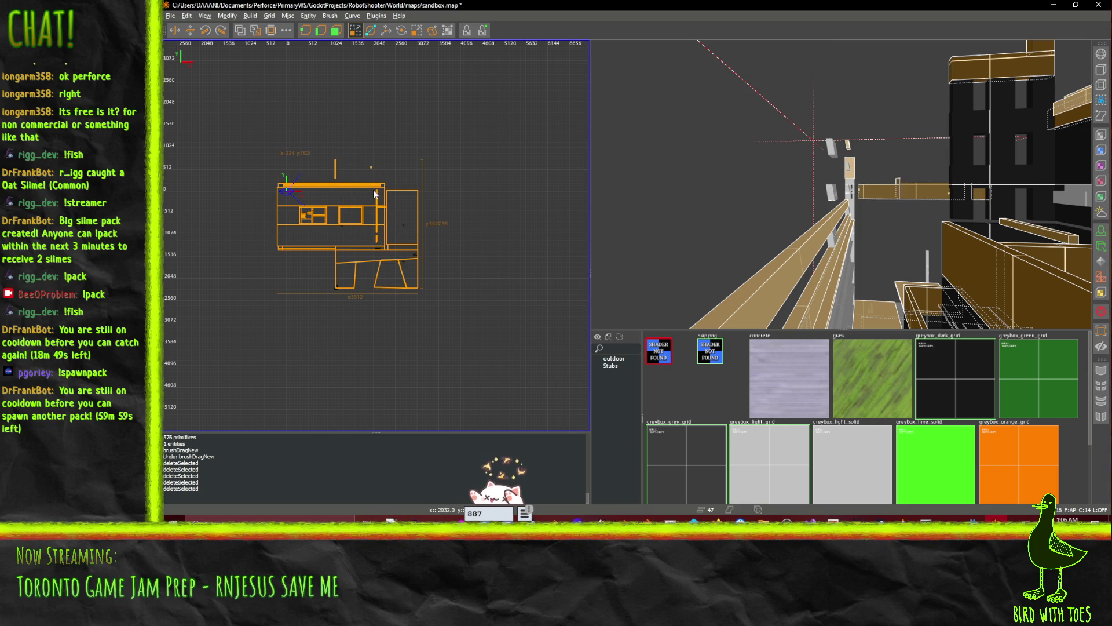
pyautogui.keyDown('shift'); pyautogui.click(404, 228); pyautogui.keyUp('shift')
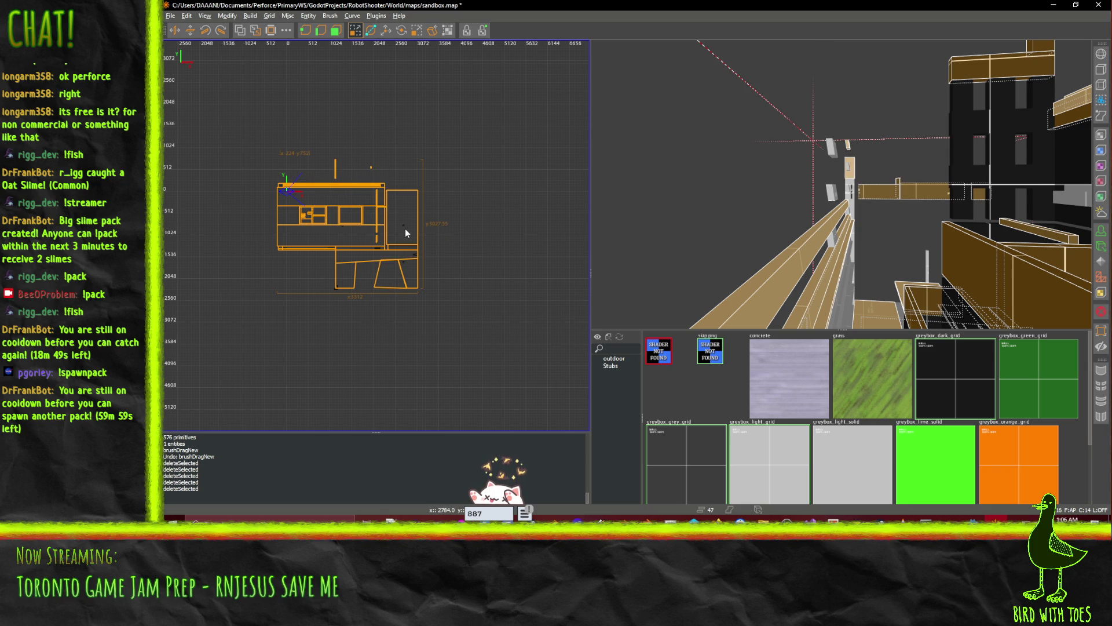
pyautogui.keyDown('shift'); pyautogui.click(416, 258); pyautogui.keyUp('shift')
pyautogui.keyDown('shift'); pyautogui.click(406, 267); pyautogui.keyUp('shift')
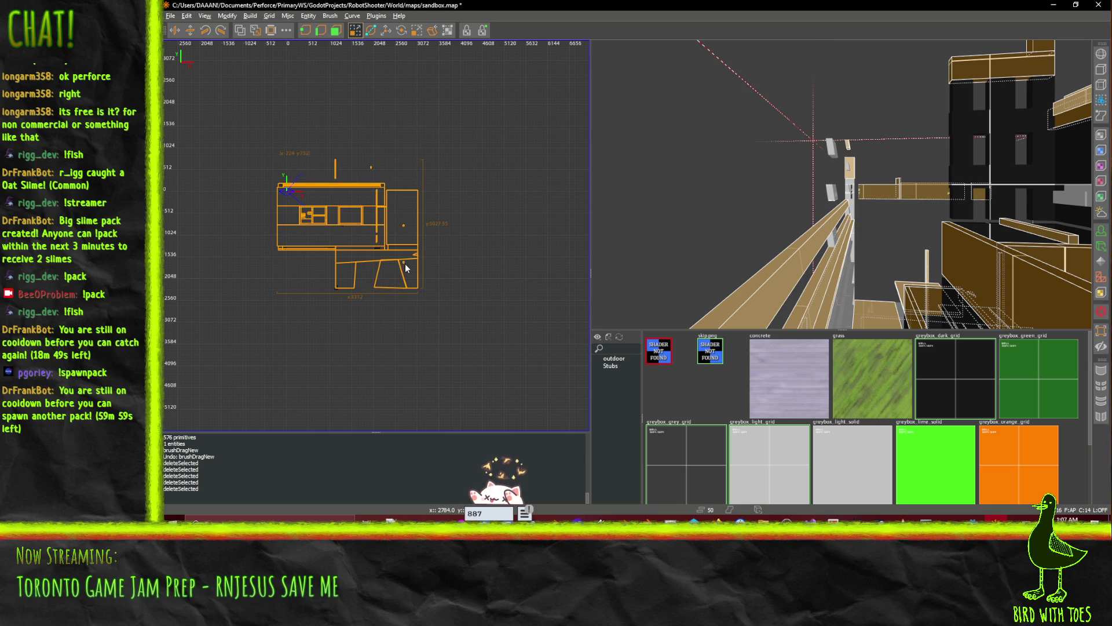
pyautogui.keyDown('shift'); pyautogui.click(378, 253); pyautogui.keyUp('shift')
pyautogui.keyDown('shift'); pyautogui.click(377, 251); pyautogui.keyUp('shift')
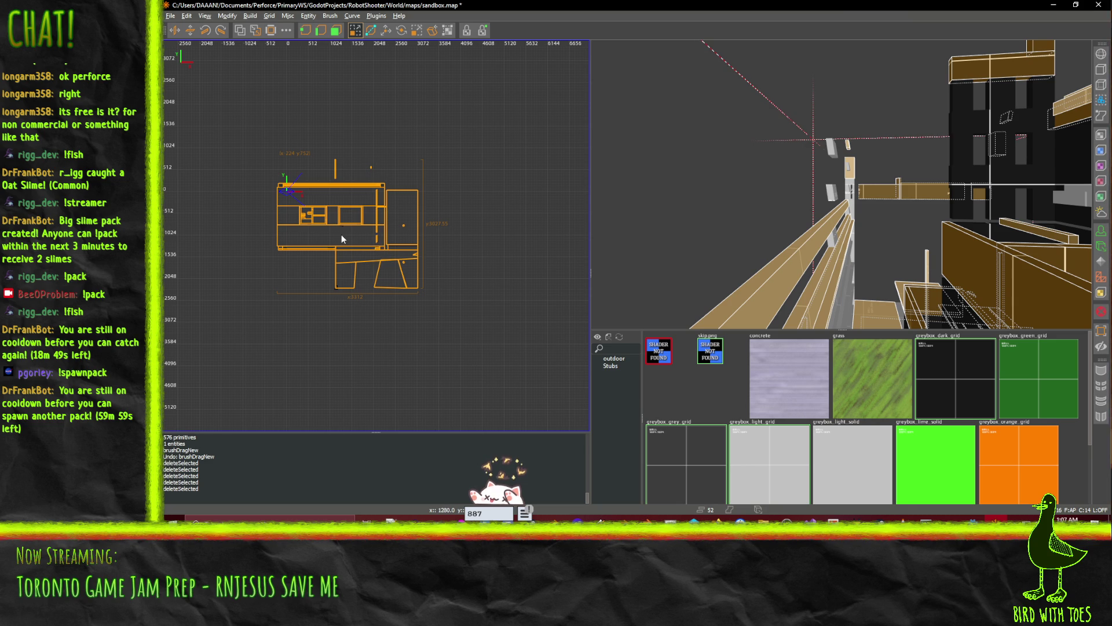
pyautogui.press('Delete')
# - Hide the right building's brushes to get them out of the way
pyautogui.keyDown('shift'); pyautogui.click(841, 230); pyautogui.keyUp('shift')
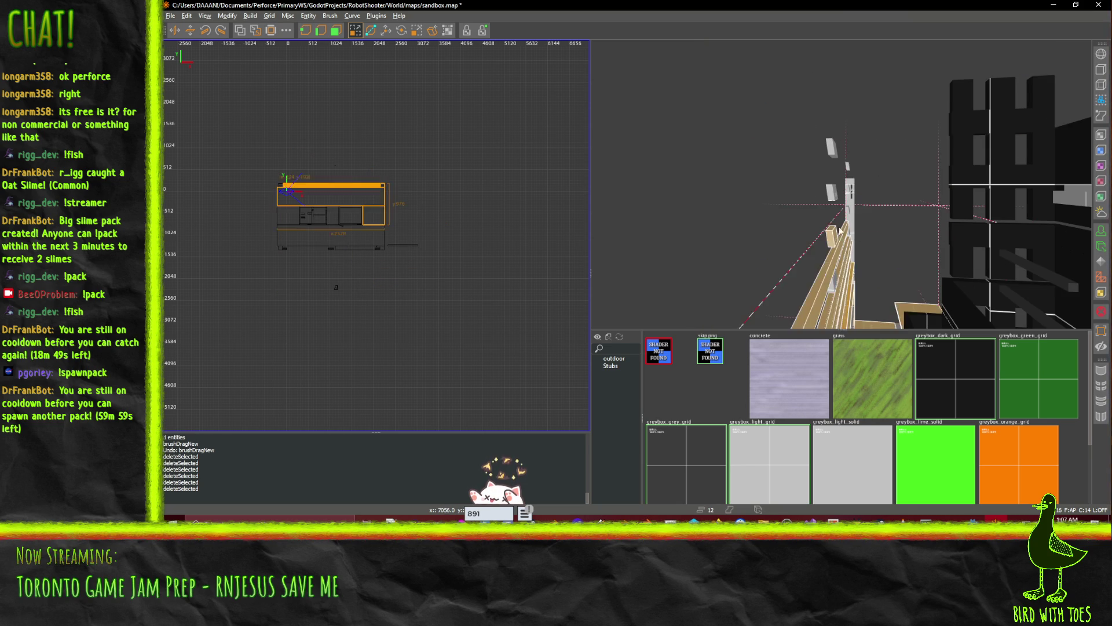
pyautogui.moveTo(841, 230)
pyautogui.mouseDown()
pyautogui.moveTo(881, 274)
pyautogui.moveTo(985, 278)
pyautogui.moveTo(1037, 174)
pyautogui.moveTo(1013, 133)
pyautogui.moveTo(1066, 289)
pyautogui.moveTo(1072, 203)
pyautogui.moveTo(1037, 88)
pyautogui.moveTo(851, 226)
pyautogui.moveTo(832, 192)
pyautogui.moveTo(864, 269)
pyautogui.moveTo(967, 331)
pyautogui.moveTo(923, 351)
pyautogui.moveTo(907, 309)
pyautogui.moveTo(999, 325)
pyautogui.mouseUp()
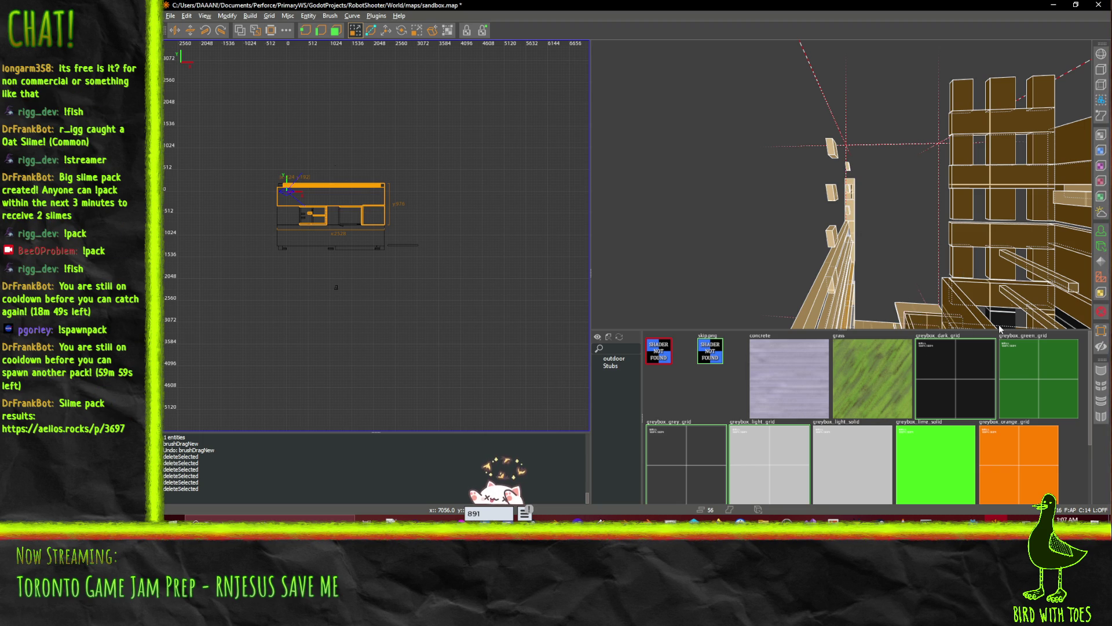
pyautogui.press('h')
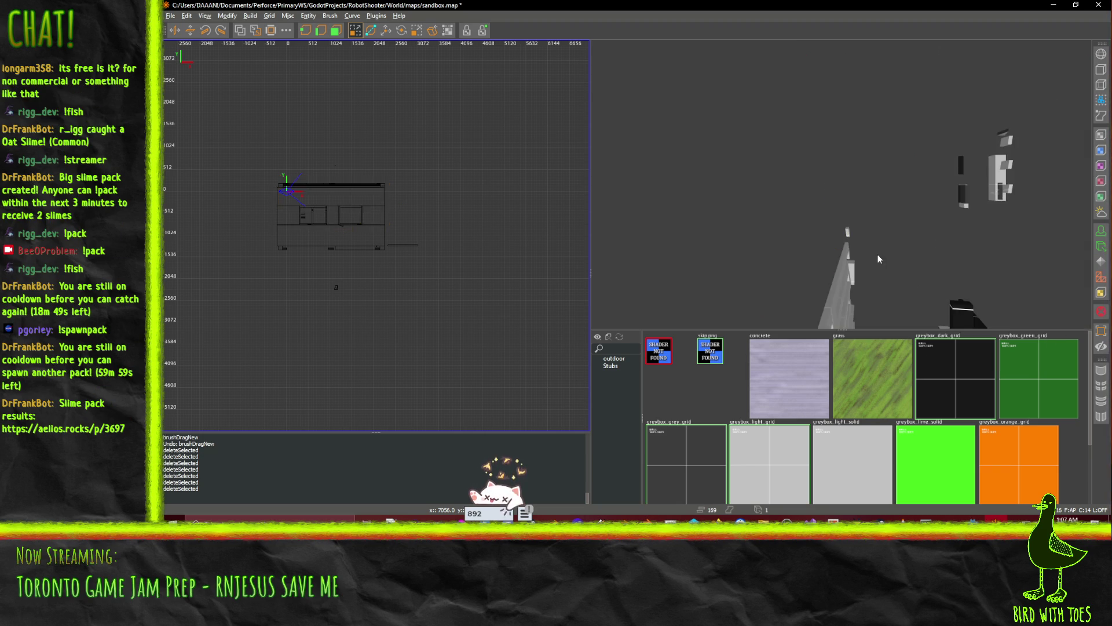
pyautogui.press('d')
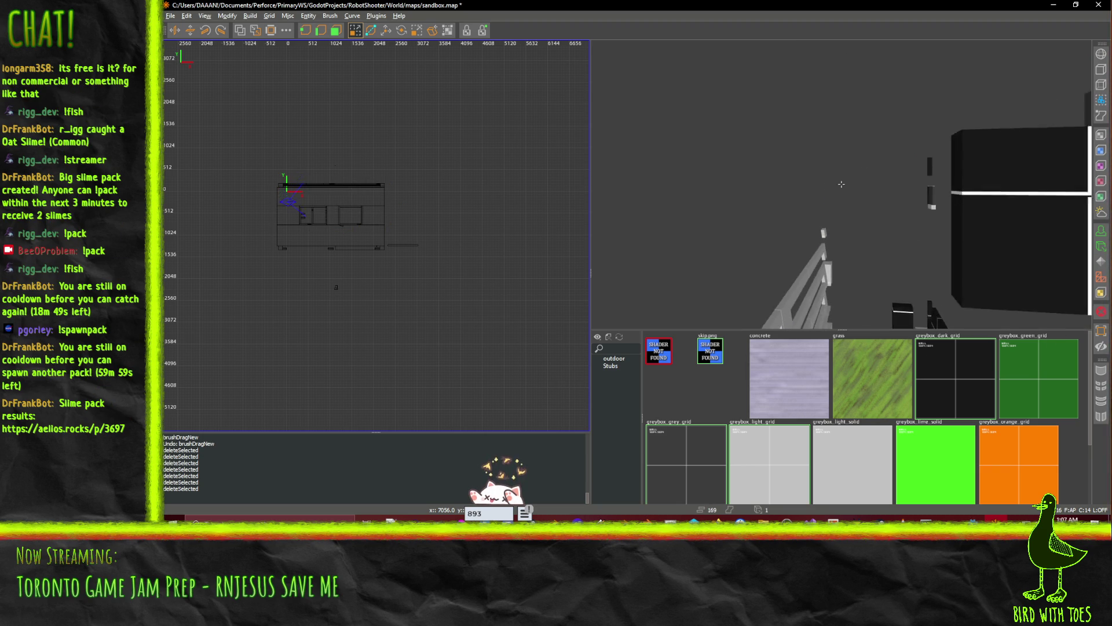
# - Delete the large black box, fence, stairs and neighbouring structure brushes
pyautogui.click(950, 250)
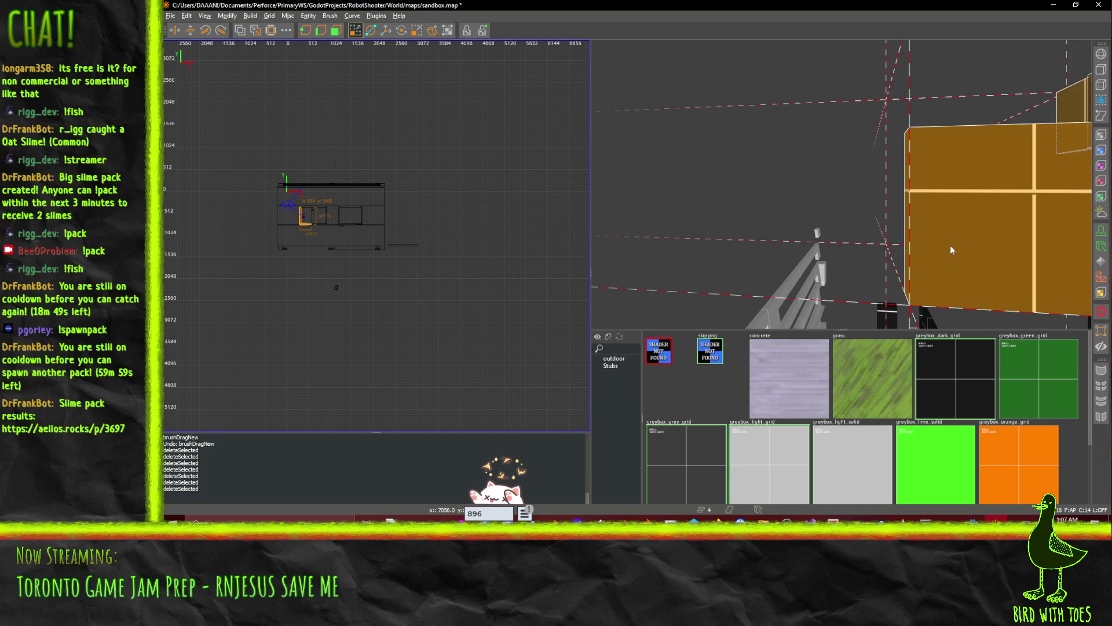
pyautogui.keyDown('ctrl'); pyautogui.click(794, 275); pyautogui.keyUp('ctrl')
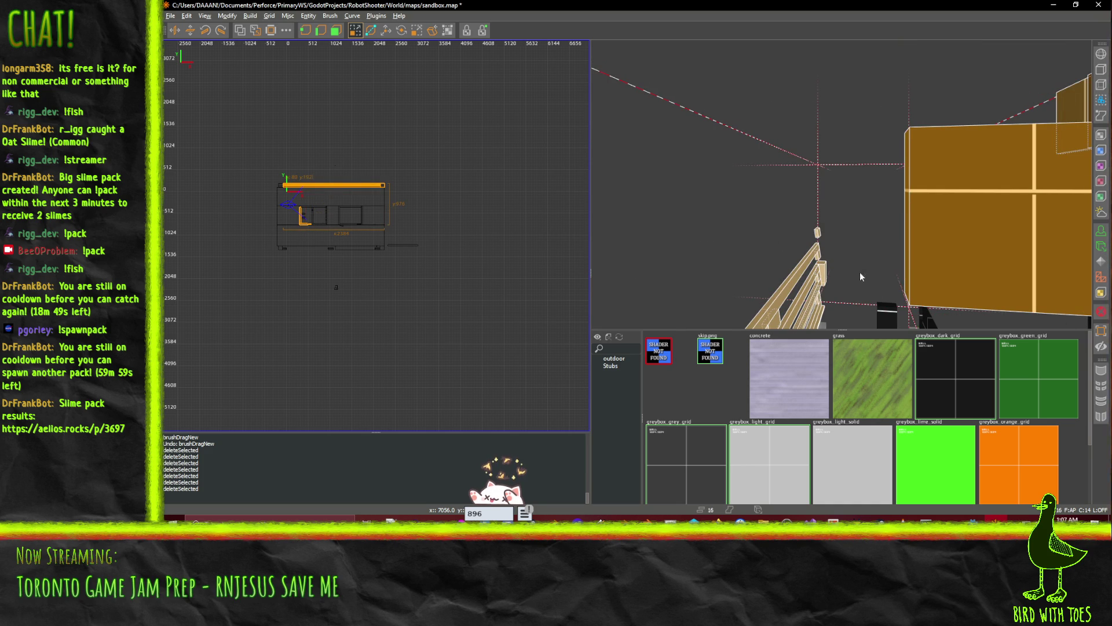
pyautogui.keyDown('ctrl'); pyautogui.click(886, 313); pyautogui.keyUp('ctrl')
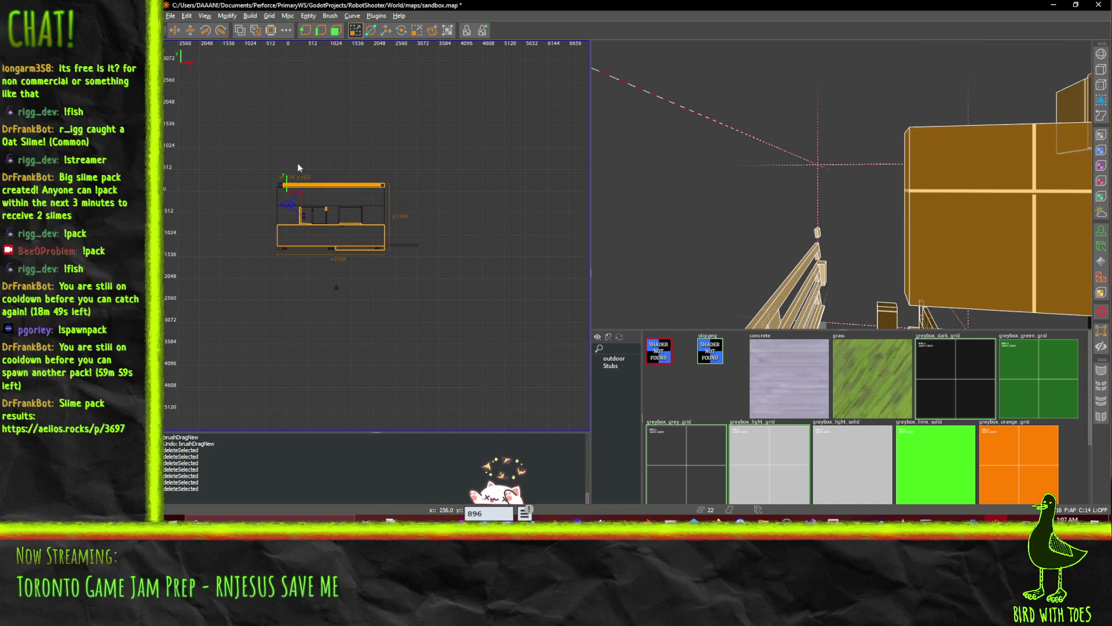
pyautogui.keyDown('ctrl'); pyautogui.click(313, 215); pyautogui.keyUp('ctrl')
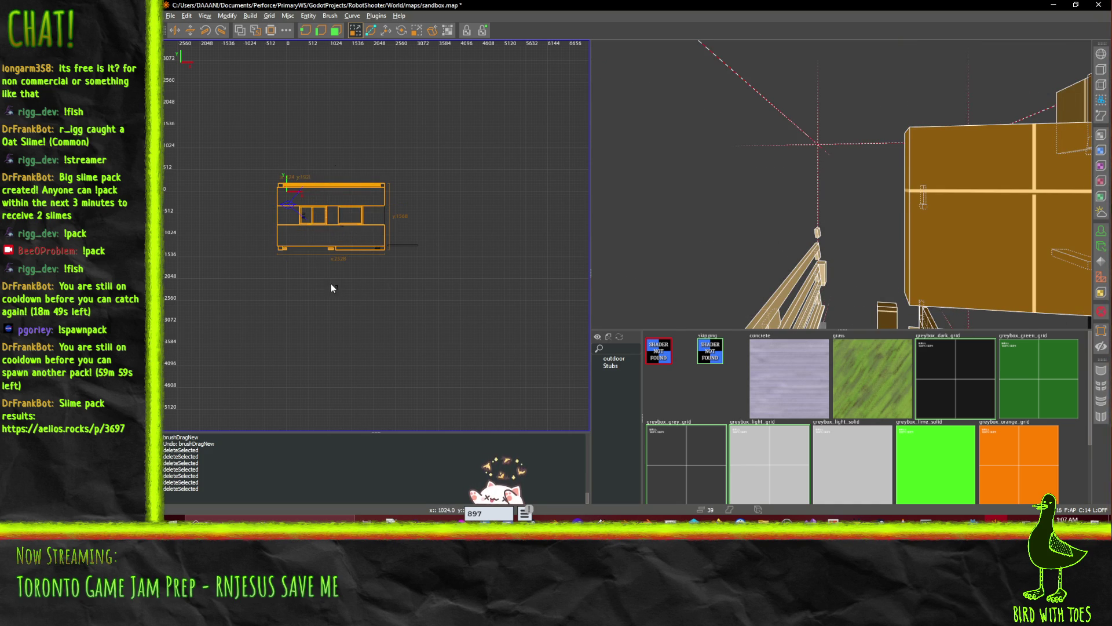
pyautogui.keyDown('ctrl'); pyautogui.click(403, 245); pyautogui.keyUp('ctrl')
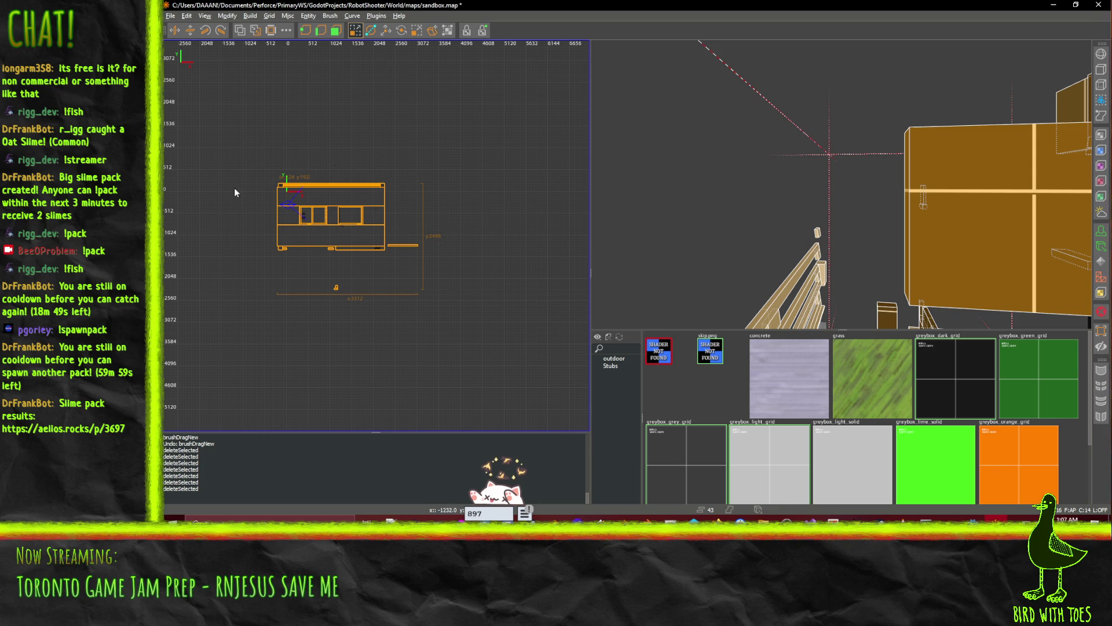
pyautogui.keyDown('ctrl'); pyautogui.click(277, 177); pyautogui.keyUp('ctrl')
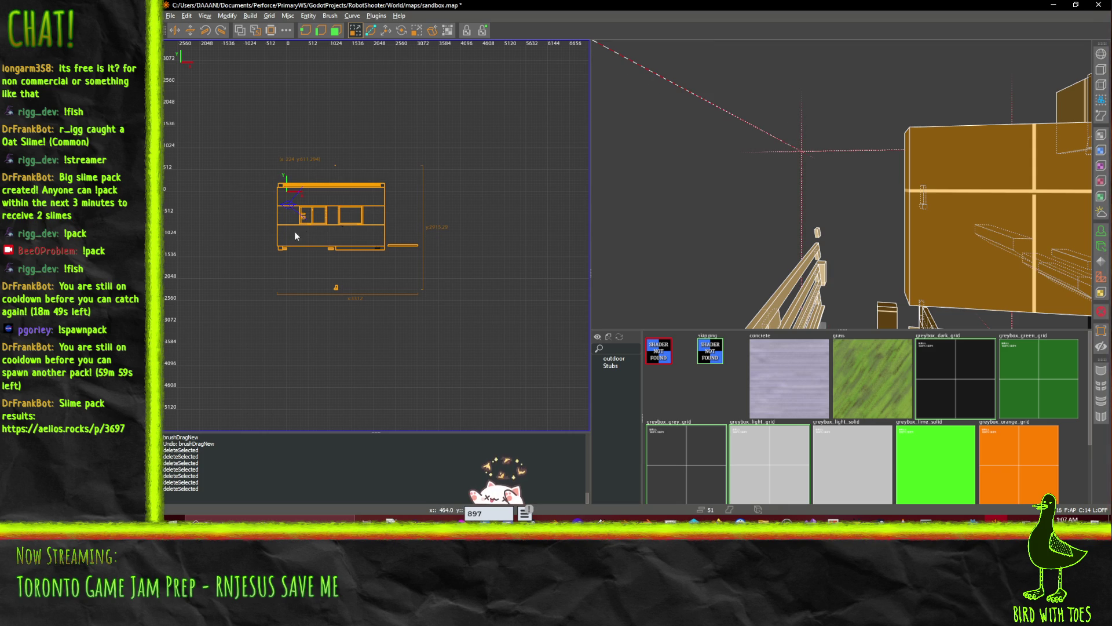
pyautogui.keyDown('ctrl'); pyautogui.click(367, 250); pyautogui.keyUp('ctrl')
pyautogui.keyDown('ctrl'); pyautogui.click(377, 248); pyautogui.keyUp('ctrl')
pyautogui.press('Delete')
# - Select the post, wall, ramp and window-frame brushes
pyautogui.click(930, 186)
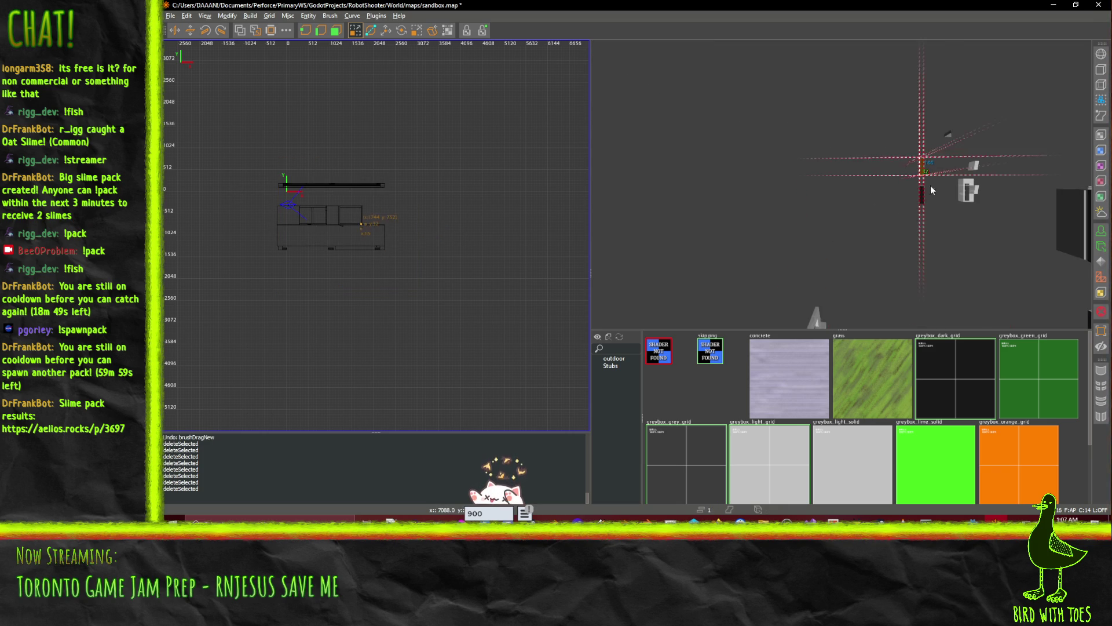
pyautogui.keyDown('ctrl'); pyautogui.click(922, 195); pyautogui.keyUp('ctrl')
pyautogui.keyDown('ctrl'); pyautogui.click(1071, 225); pyautogui.keyUp('ctrl')
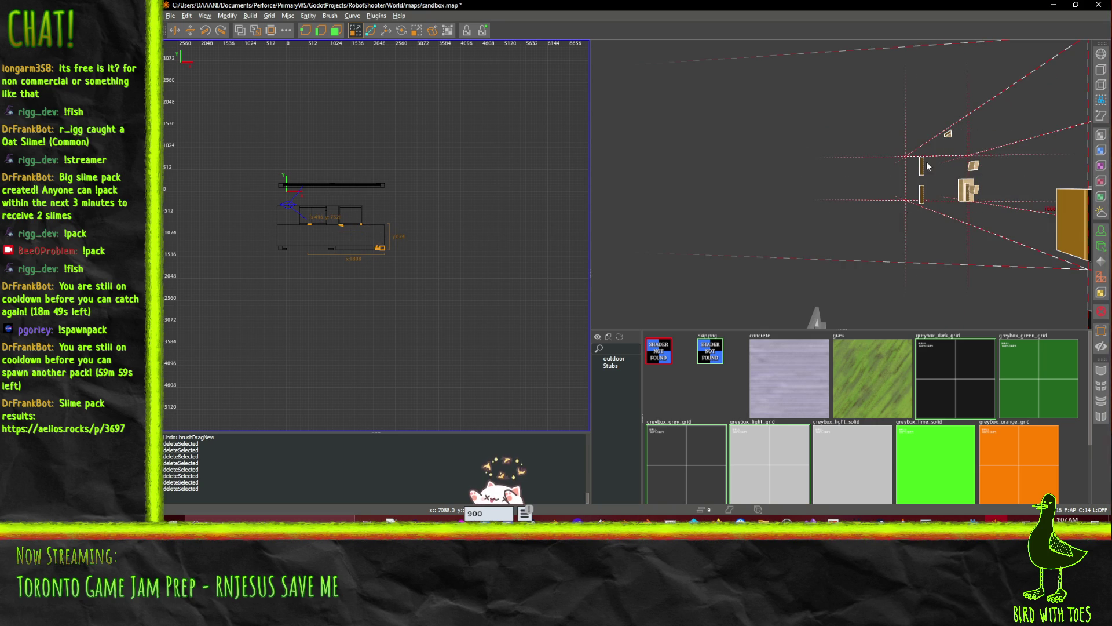
pyautogui.keyDown('ctrl'); pyautogui.click(814, 316); pyautogui.keyUp('ctrl')
pyautogui.keyDown('ctrl'); pyautogui.click(287, 215); pyautogui.keyUp('ctrl')
pyautogui.keyDown('ctrl'); pyautogui.click(352, 235); pyautogui.keyUp('ctrl')
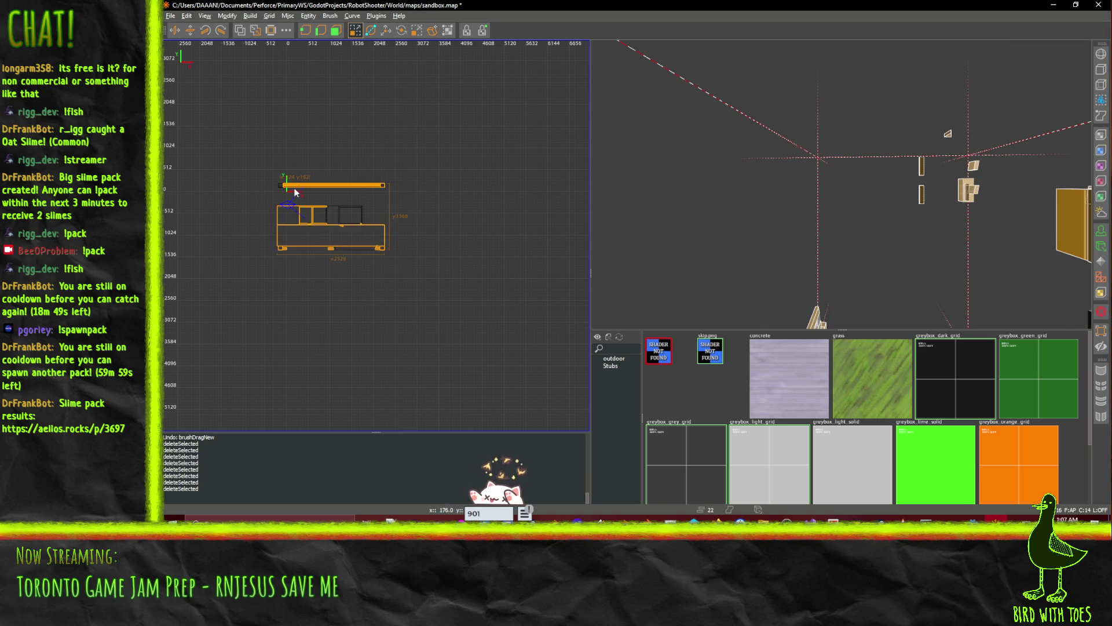
pyautogui.keyDown('ctrl'); pyautogui.click(351, 208); pyautogui.keyUp('ctrl')
pyautogui.keyDown('ctrl'); pyautogui.click(360, 249); pyautogui.keyUp('ctrl')
# - Reselect the right window frame, bars and both ends of the top bar
pyautogui.click(433, 231)
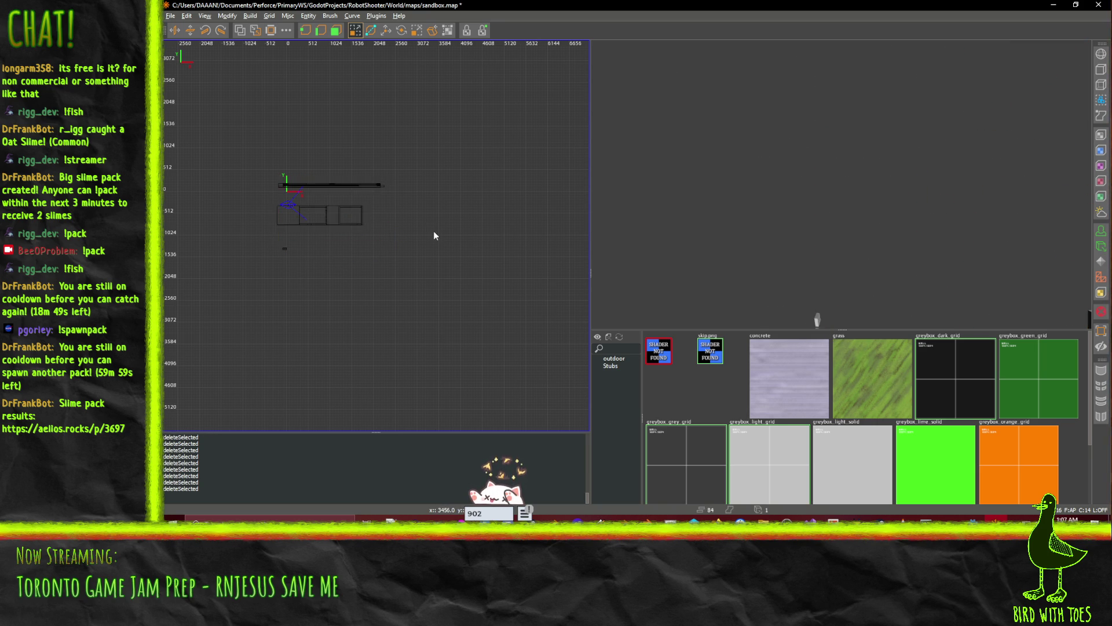
pyautogui.click(340, 209)
pyautogui.keyDown('ctrl'); pyautogui.click(315, 247); pyautogui.keyUp('ctrl')
pyautogui.keyDown('ctrl'); pyautogui.click(374, 223); pyautogui.keyUp('ctrl')
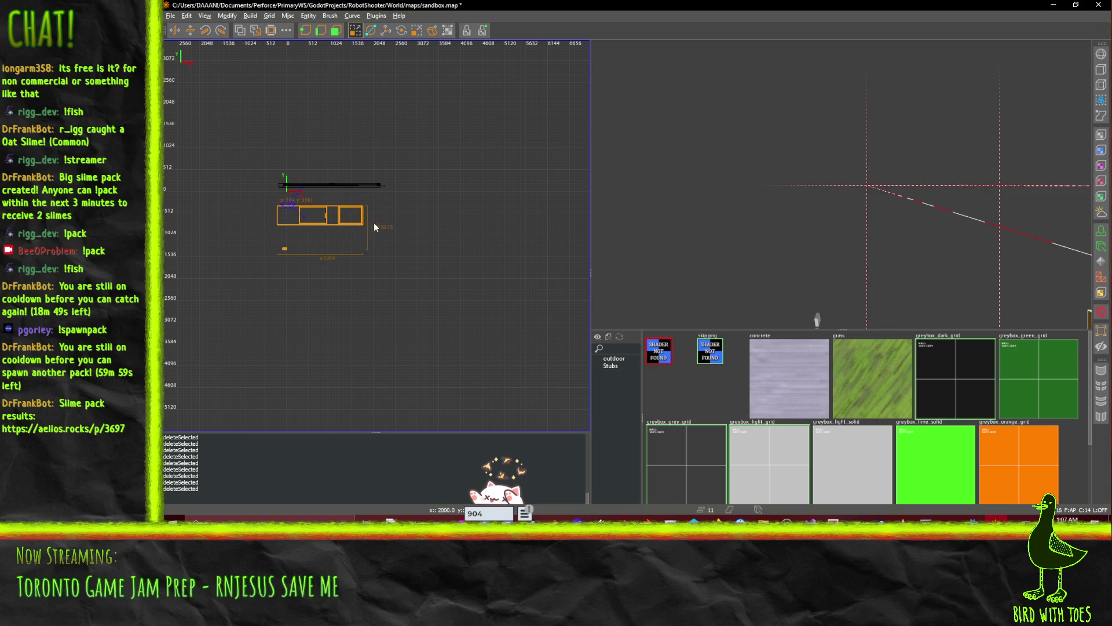
pyautogui.keyDown('ctrl'); pyautogui.click(380, 186); pyautogui.keyUp('ctrl')
pyautogui.keyDown('ctrl'); pyautogui.click(281, 186); pyautogui.keyUp('ctrl')
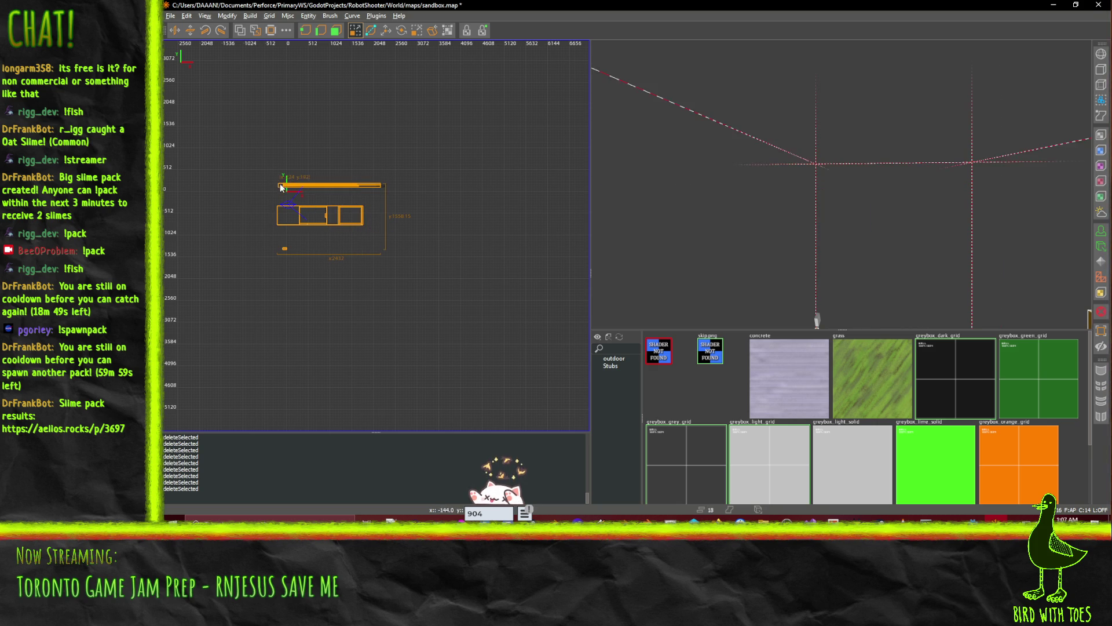
pyautogui.hotkey('ctrl', 'z')
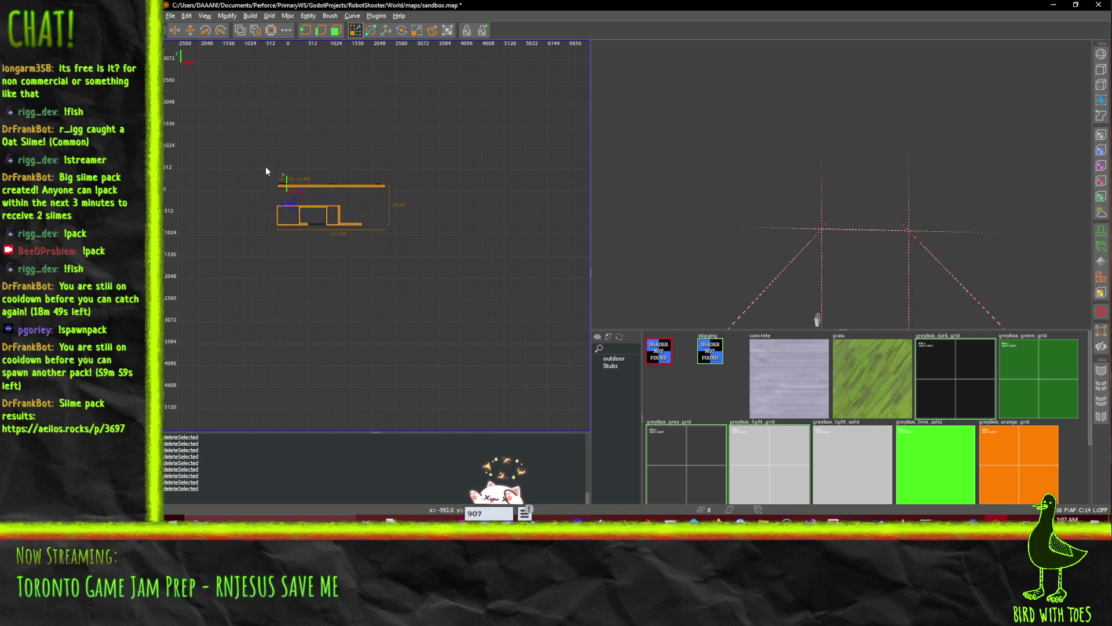
pyautogui.keyDown('ctrl'); pyautogui.click(382, 185); pyautogui.keyUp('ctrl')
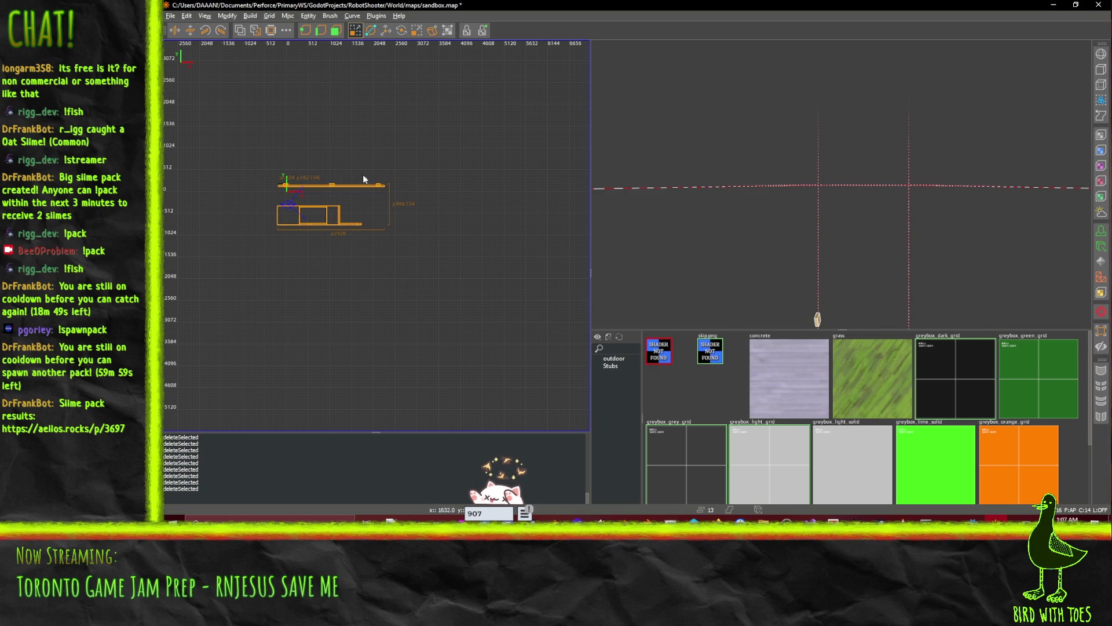
pyautogui.keyDown('ctrl'); pyautogui.click(279, 184); pyautogui.keyUp('ctrl')
# - Unhide the hidden brushes and delete all remaining geometry
pyautogui.hotkey('ctrl', 'u')
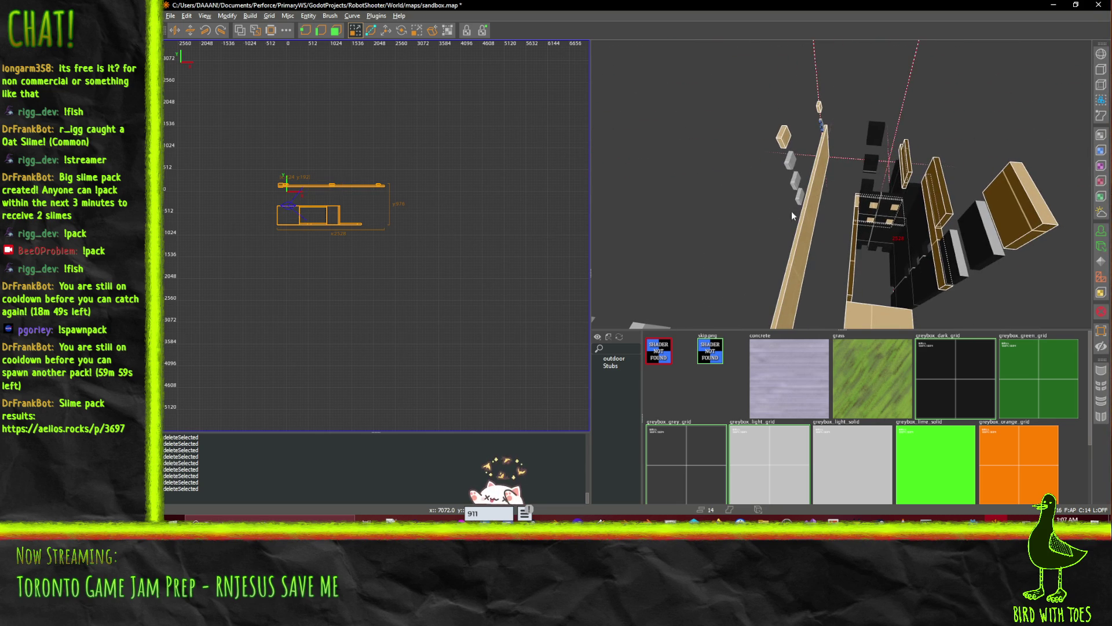
pyautogui.hotkey('ctrl', 'd')
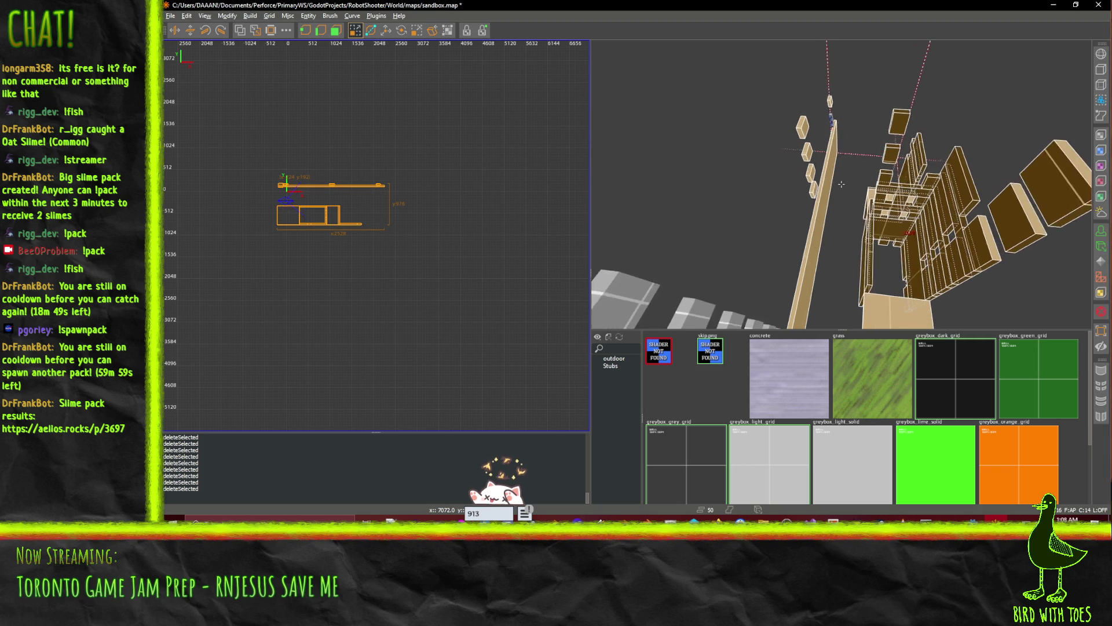
pyautogui.moveTo(927, 229); pyautogui.dragTo(798, 315)
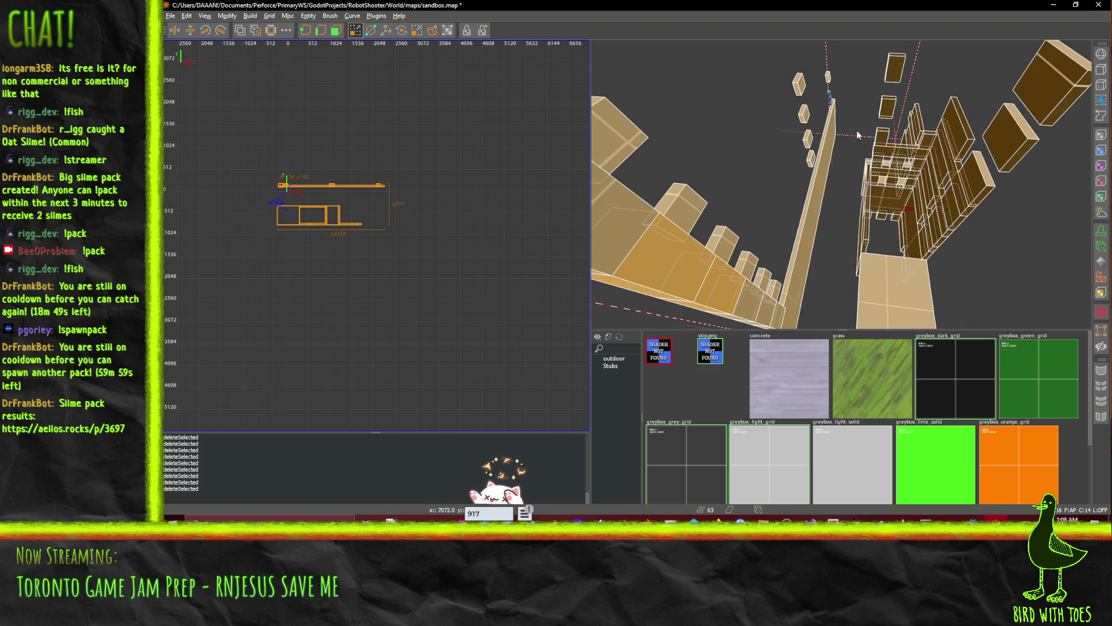
pyautogui.press('Delete')
# - Delete the two leftover point entities and pan the 2D view toward the origin
pyautogui.click(379, 185)
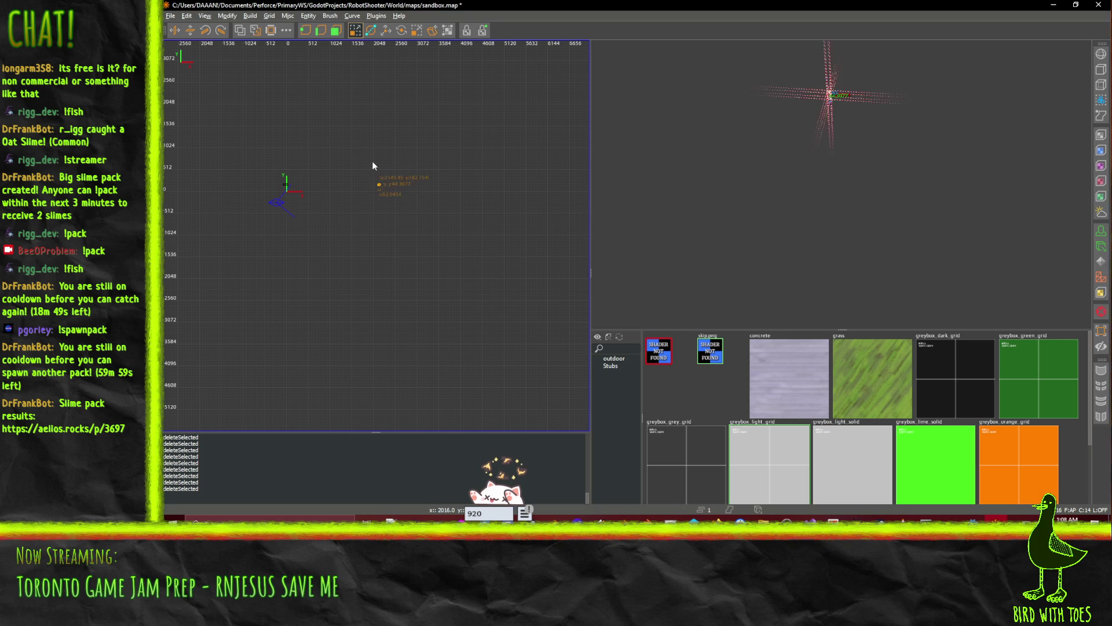
pyautogui.keyDown('ctrl'); pyautogui.click(287, 185); pyautogui.keyUp('ctrl')
pyautogui.press('Delete')
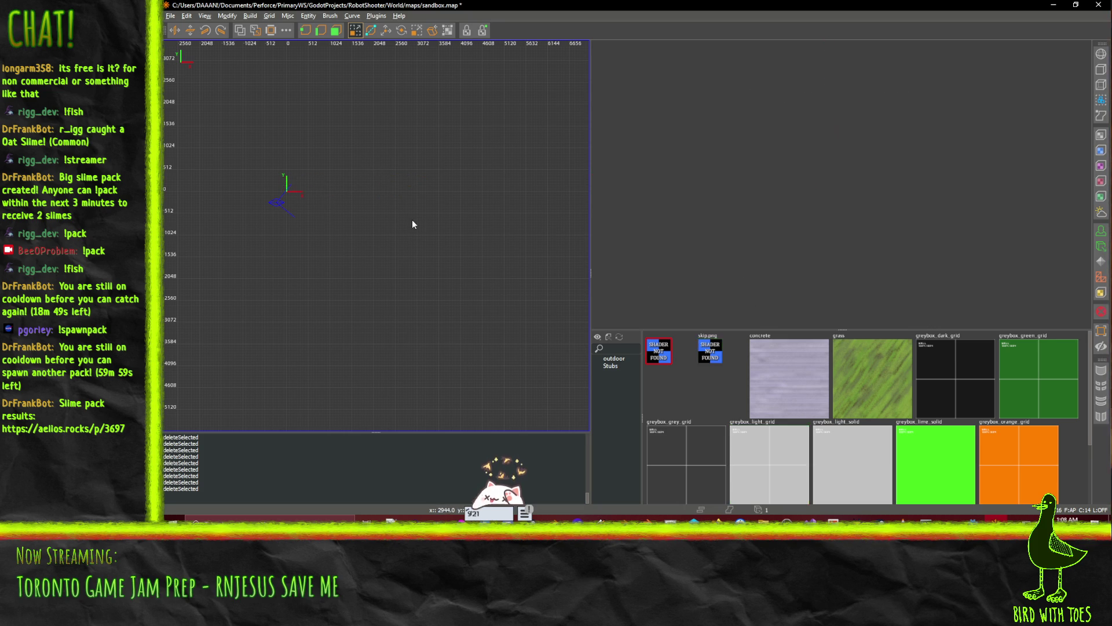
pyautogui.scroll(3, 301, 216)
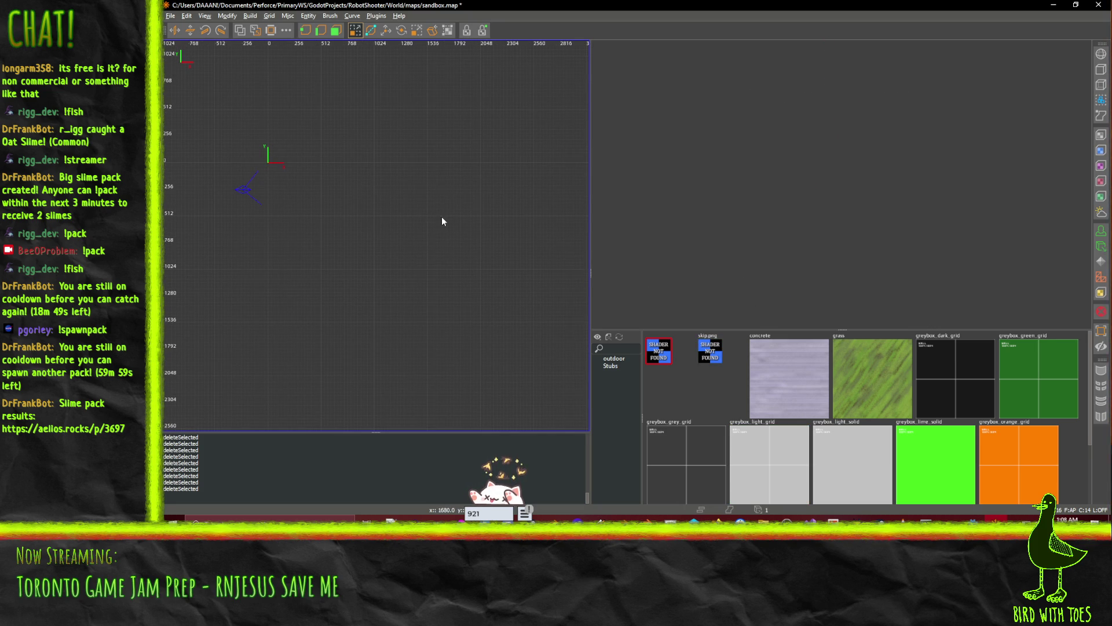
pyautogui.press('Up')
pyautogui.press('Up')
pyautogui.press('Left')
pyautogui.press('Left')
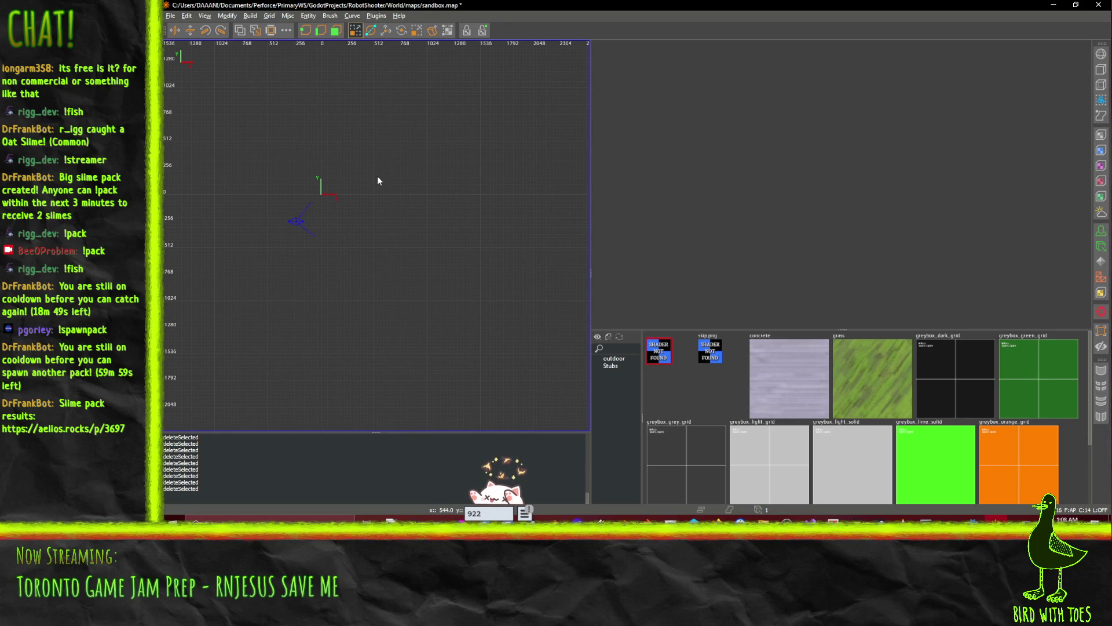
# - Draw a new rectangular brush near the origin and widen it to 1024 units
pyautogui.moveTo(374, 145)
pyautogui.mouseDown()
pyautogui.moveTo(413, 190)
pyautogui.moveTo(464, 319)
pyautogui.mouseUp()
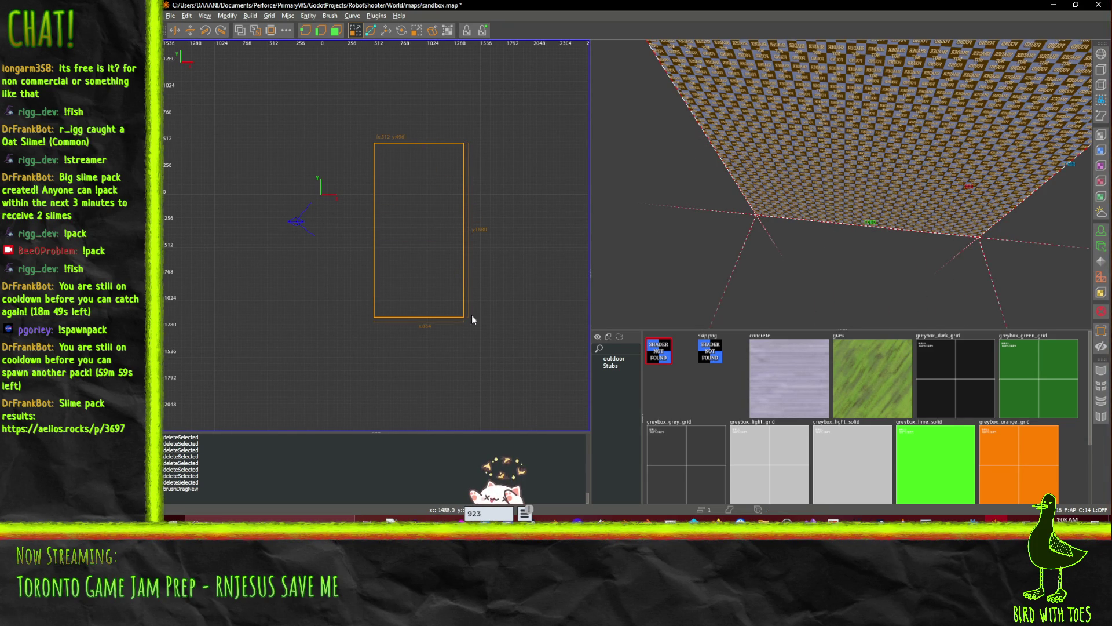
pyautogui.moveTo(415, 342); pyautogui.dragTo(423, 282)
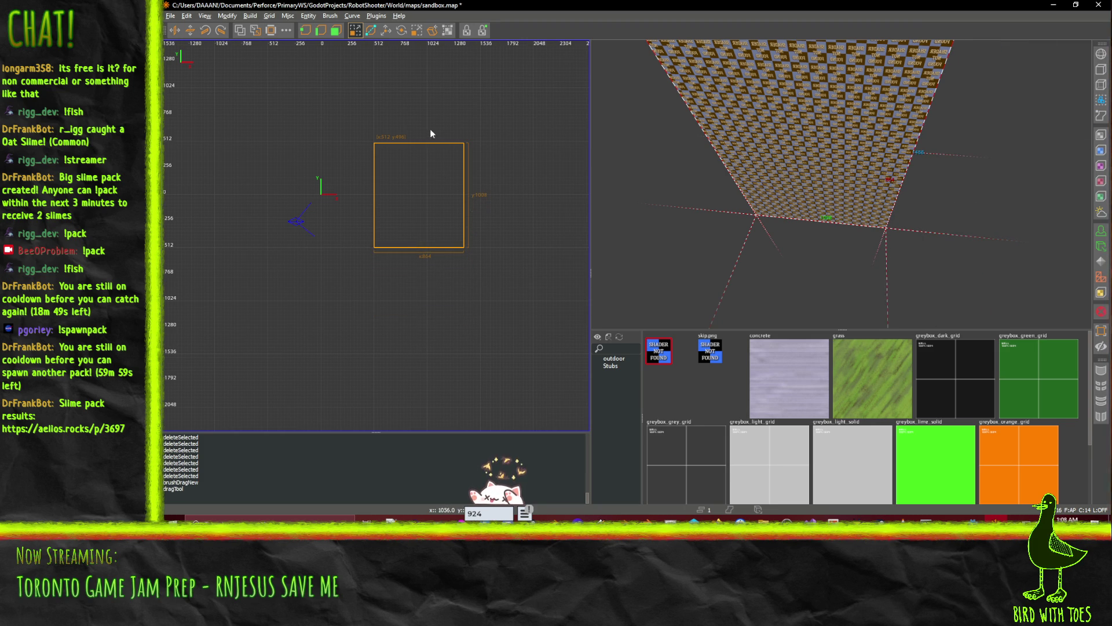
pyautogui.moveTo(492, 192); pyautogui.dragTo(509, 193)
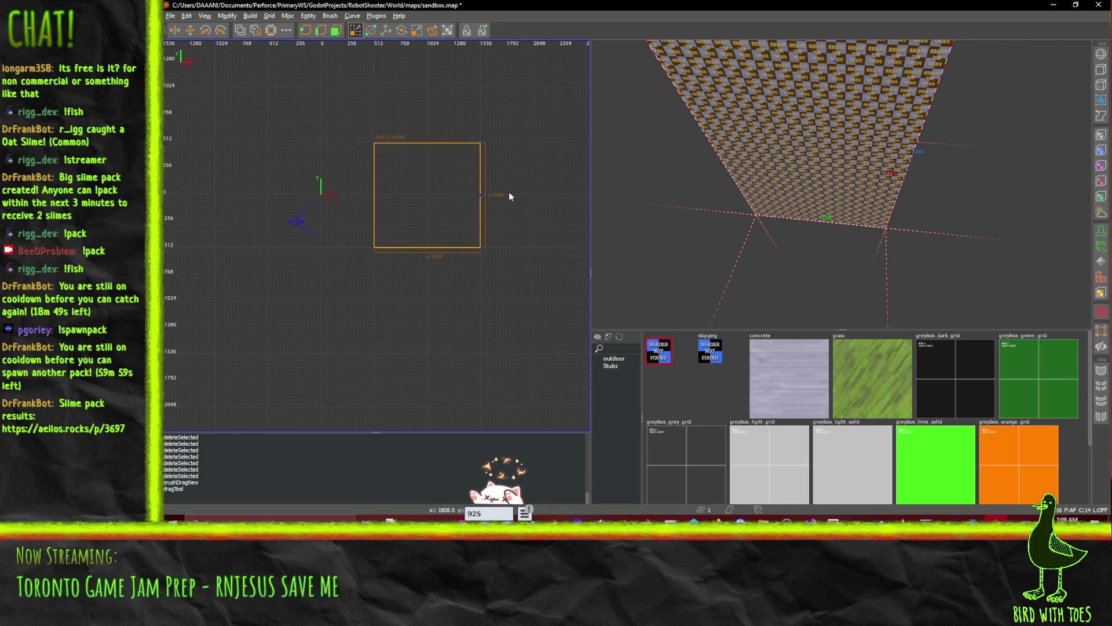
pyautogui.moveTo(844, 277)
pyautogui.mouseDown()
pyautogui.moveTo(847, 190)
pyautogui.moveTo(833, 294)
pyautogui.moveTo(842, 184)
pyautogui.moveTo(866, 174)
pyautogui.moveTo(852, 220)
pyautogui.moveTo(819, 259)
pyautogui.moveTo(843, 191)
pyautogui.mouseUp()
pyautogui.hotkey('ctrl', 'z')
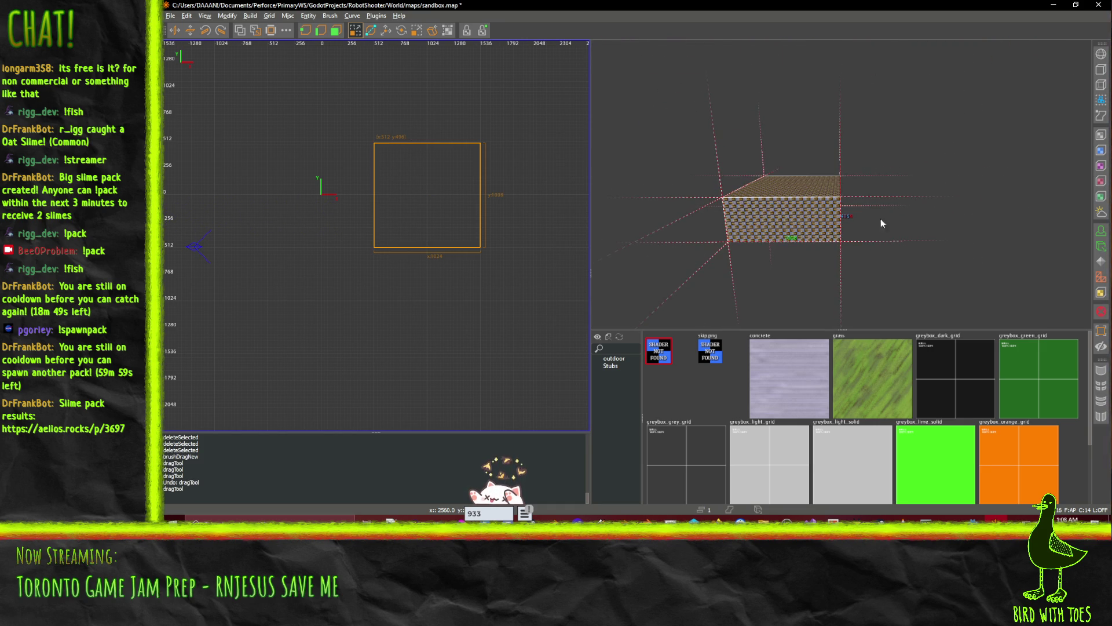
# - Shrink the brush from its bottom and right faces to 384×384 and recentre the view
pyautogui.moveTo(882, 223); pyautogui.dragTo(618, 269)
pyautogui.scroll(3, 502, 204)
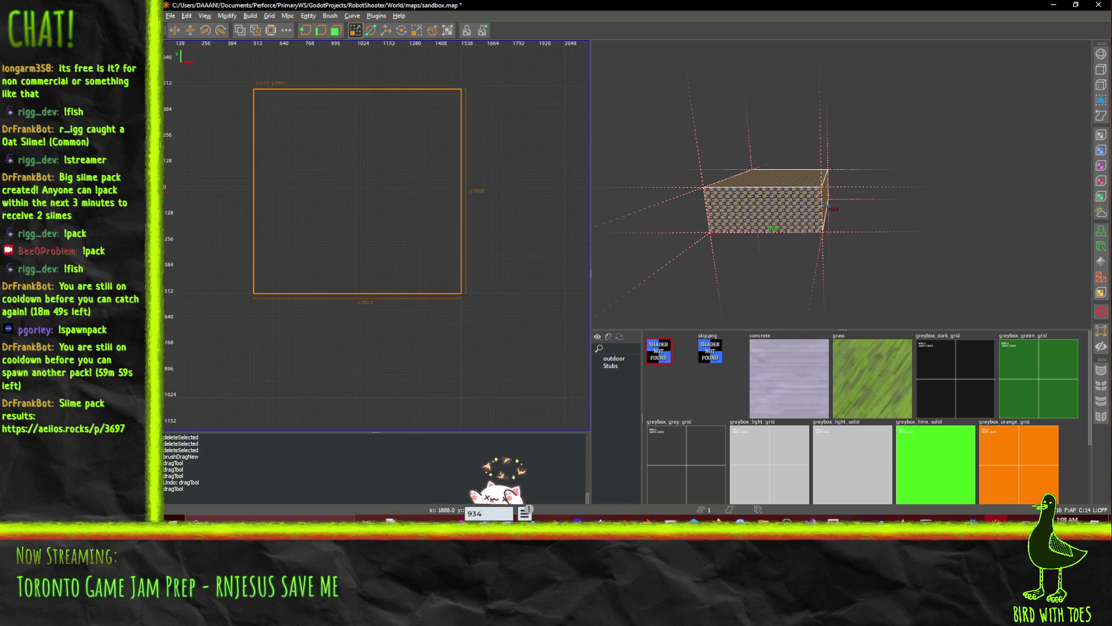
pyautogui.scroll(1, 475, 242)
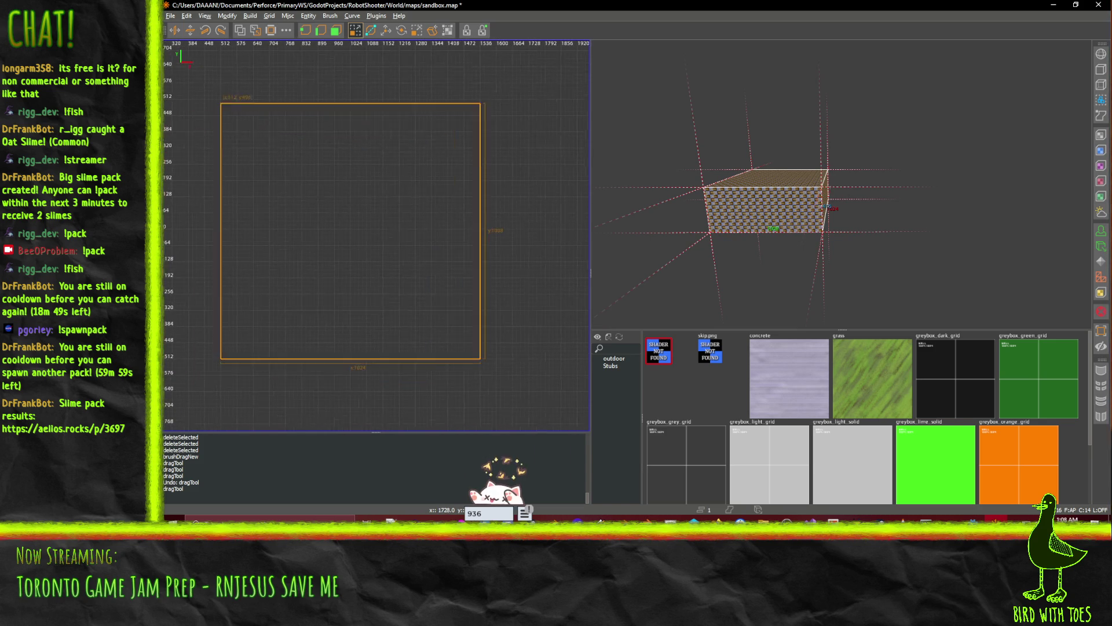
pyautogui.moveTo(330, 399); pyautogui.dragTo(329, 211)
pyautogui.moveTo(477, 149)
pyautogui.mouseDown()
pyautogui.moveTo(518, 136)
pyautogui.moveTo(398, 138)
pyautogui.mouseUp()
pyautogui.hotkey('ctrl', 'u')
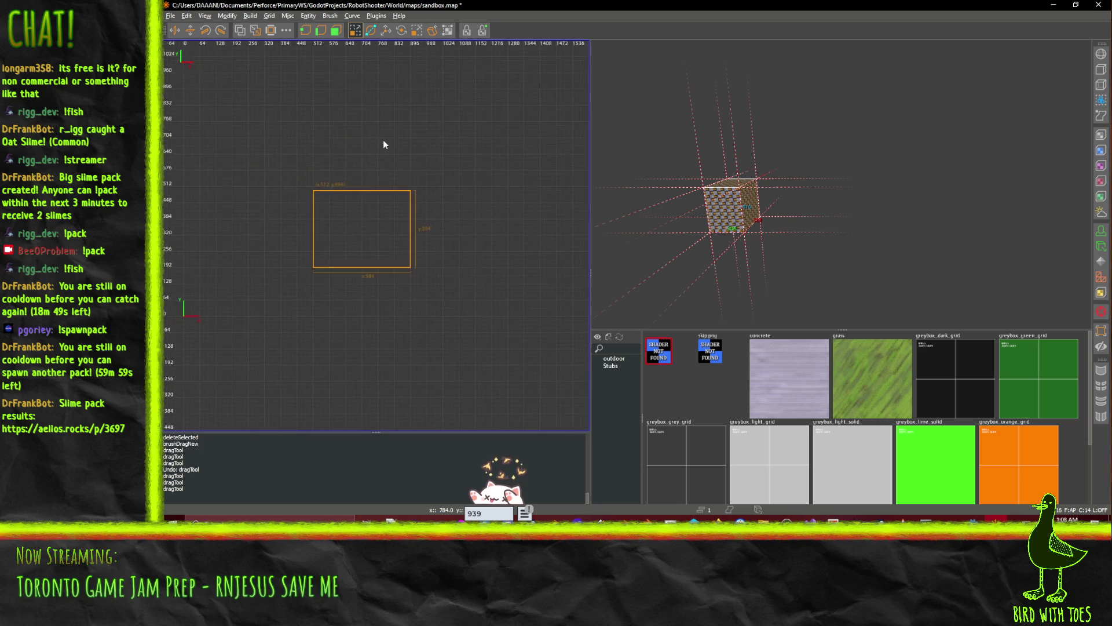
pyautogui.scroll(2, 383, 144)
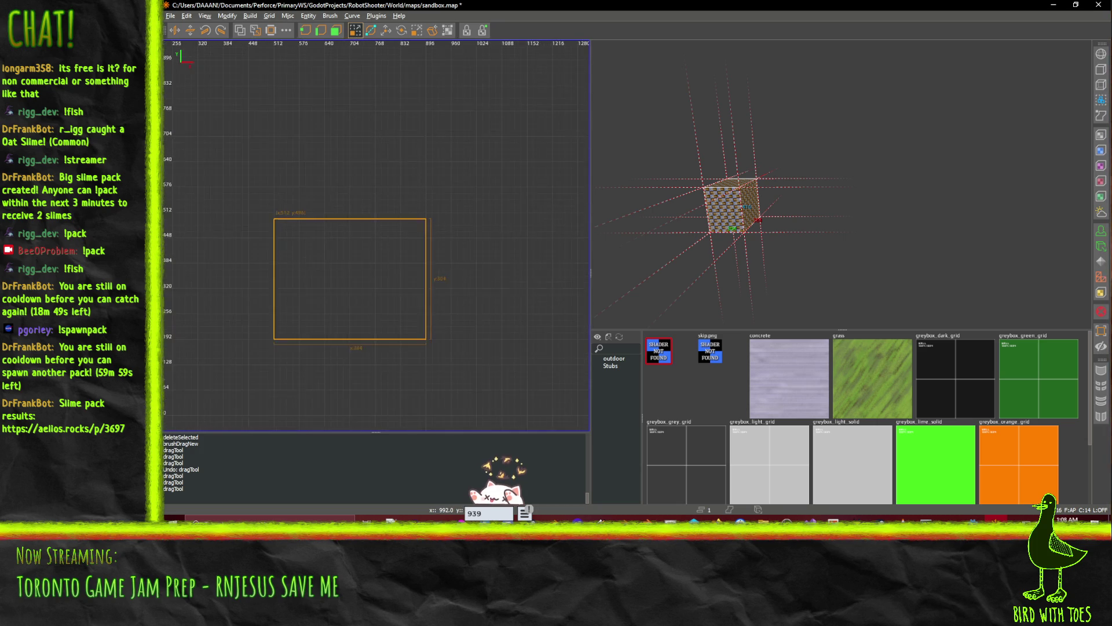
# - Draw a second block brush to the right of the first cube
pyautogui.click(272, 135)
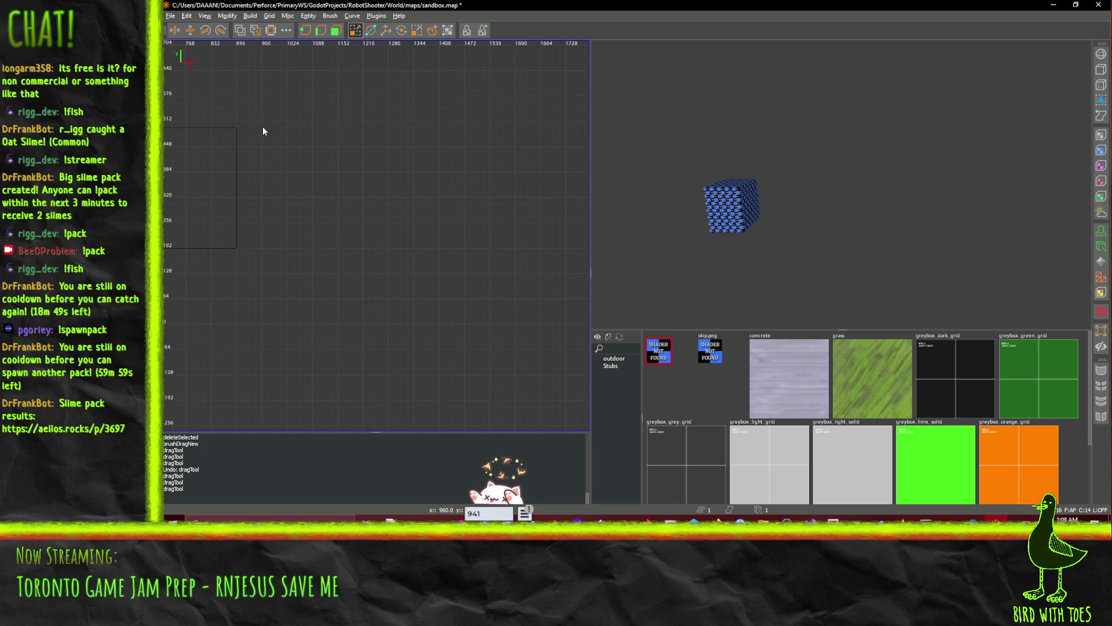
pyautogui.moveTo(262, 126); pyautogui.dragTo(414, 158)
pyautogui.click(242, 180)
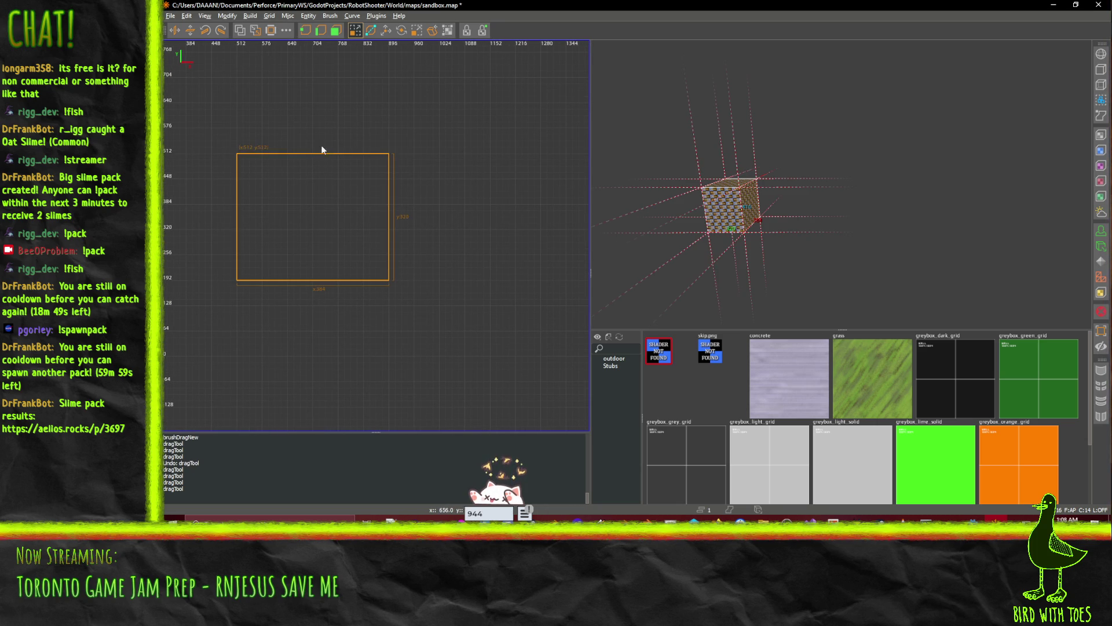
pyautogui.click(473, 240)
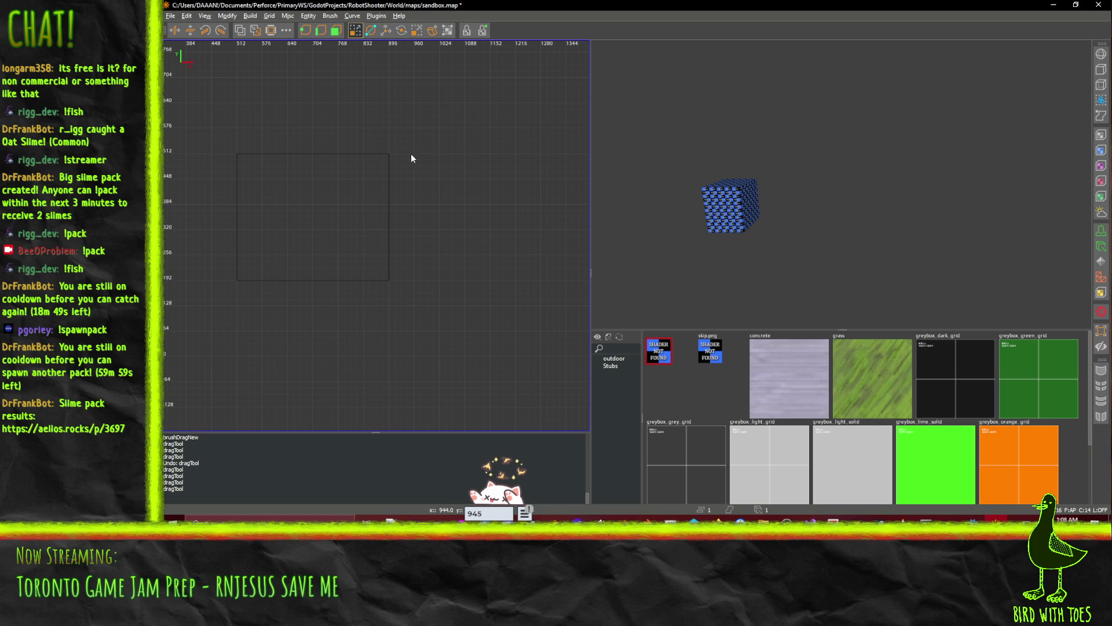
pyautogui.moveTo(415, 155)
pyautogui.mouseDown()
pyautogui.moveTo(434, 190)
pyautogui.moveTo(516, 204)
pyautogui.mouseUp()
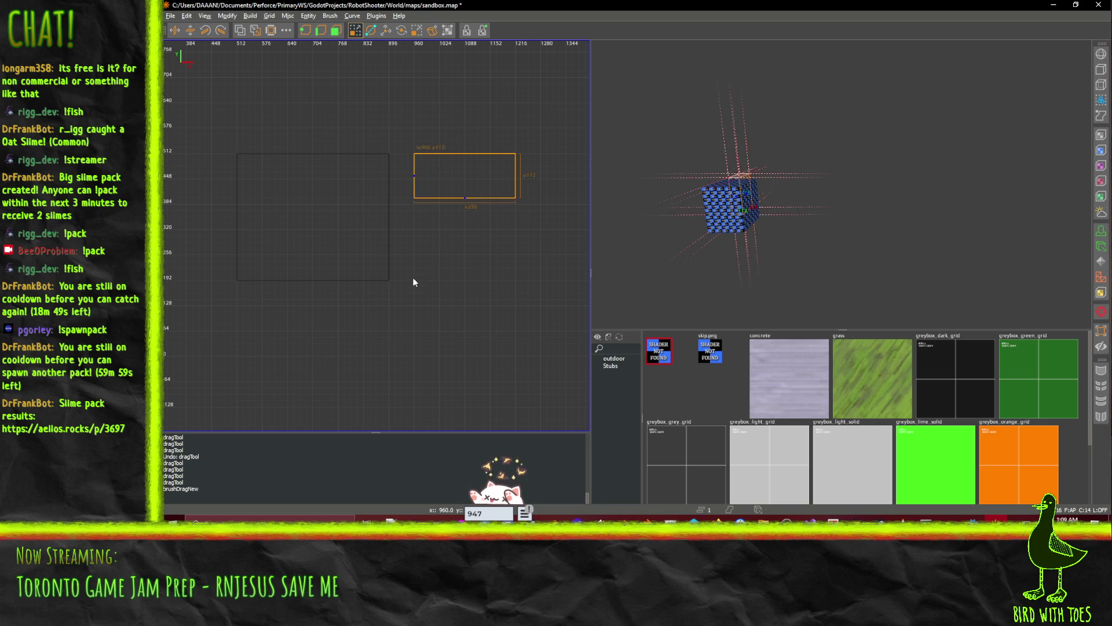
pyautogui.press('Escape')
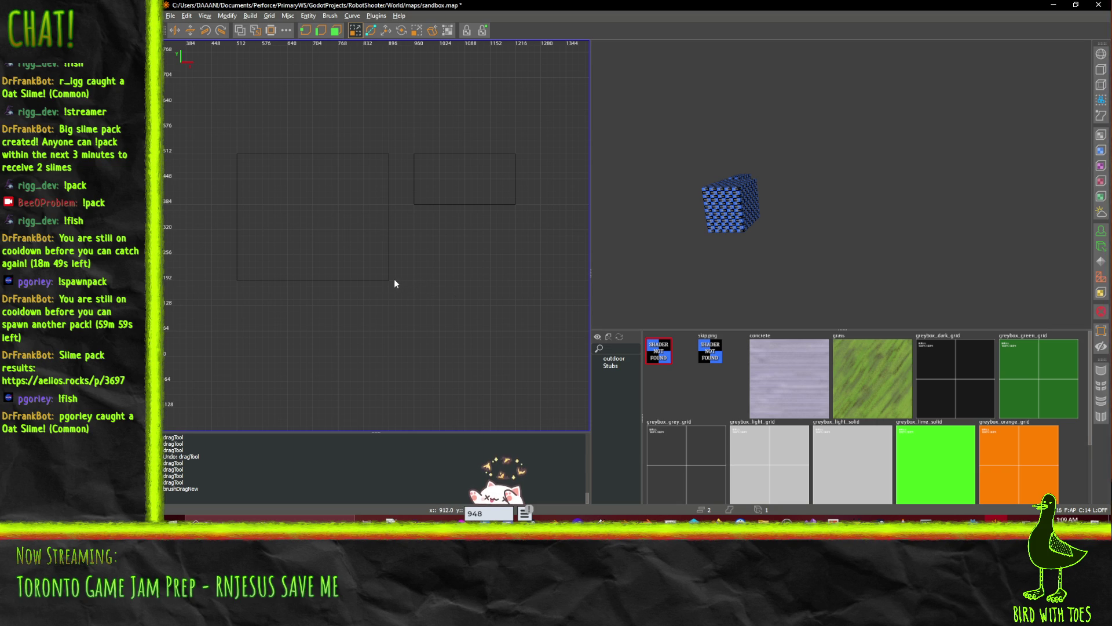
# - Draw a third block below it, widen the upper block to 304 units, and select all three
pyautogui.moveTo(395, 280)
pyautogui.mouseDown()
pyautogui.moveTo(450, 253)
pyautogui.moveTo(516, 245)
pyautogui.moveTo(513, 231)
pyautogui.mouseUp()
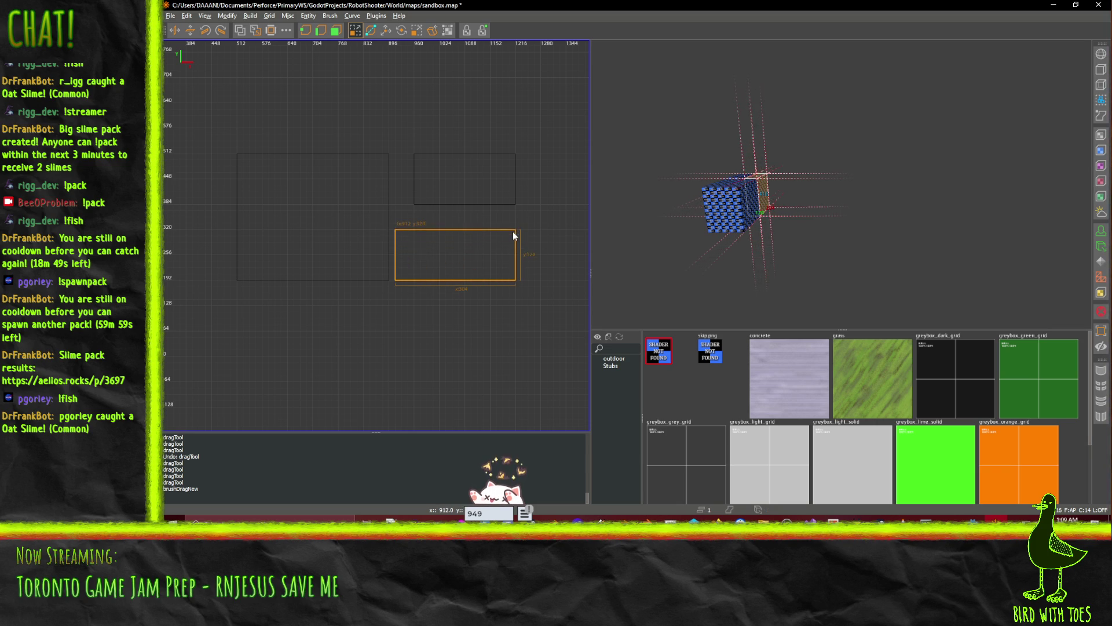
pyautogui.keyDown('shift'); pyautogui.click(445, 162); pyautogui.keyUp('shift')
pyautogui.moveTo(398, 181)
pyautogui.mouseDown()
pyautogui.moveTo(385, 183)
pyautogui.moveTo(431, 240)
pyautogui.mouseUp()
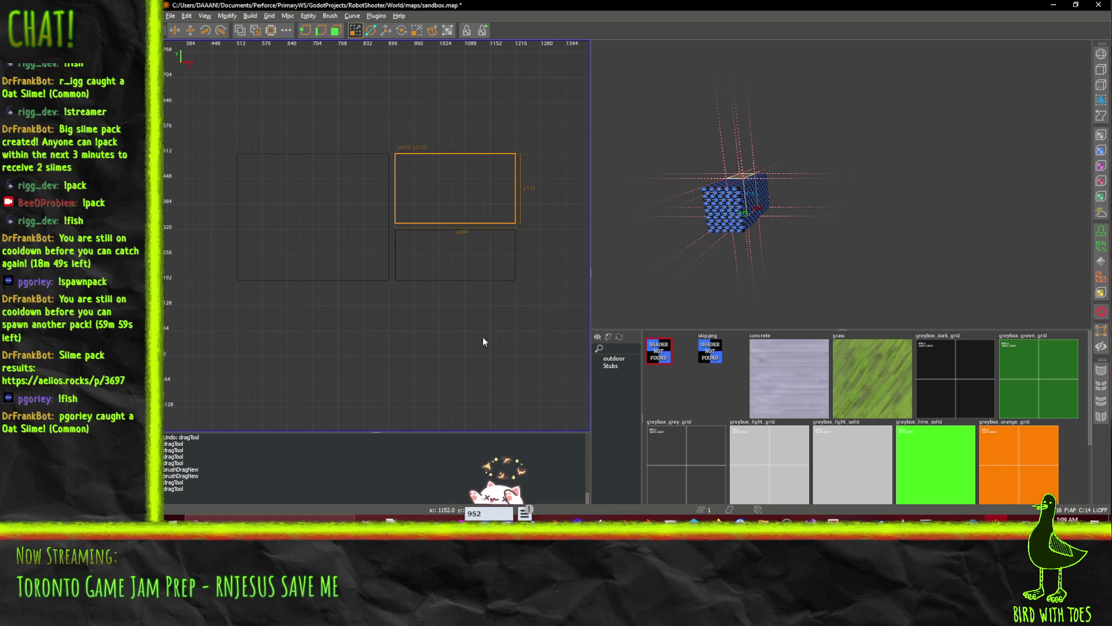
pyautogui.scroll(2, 447, 279)
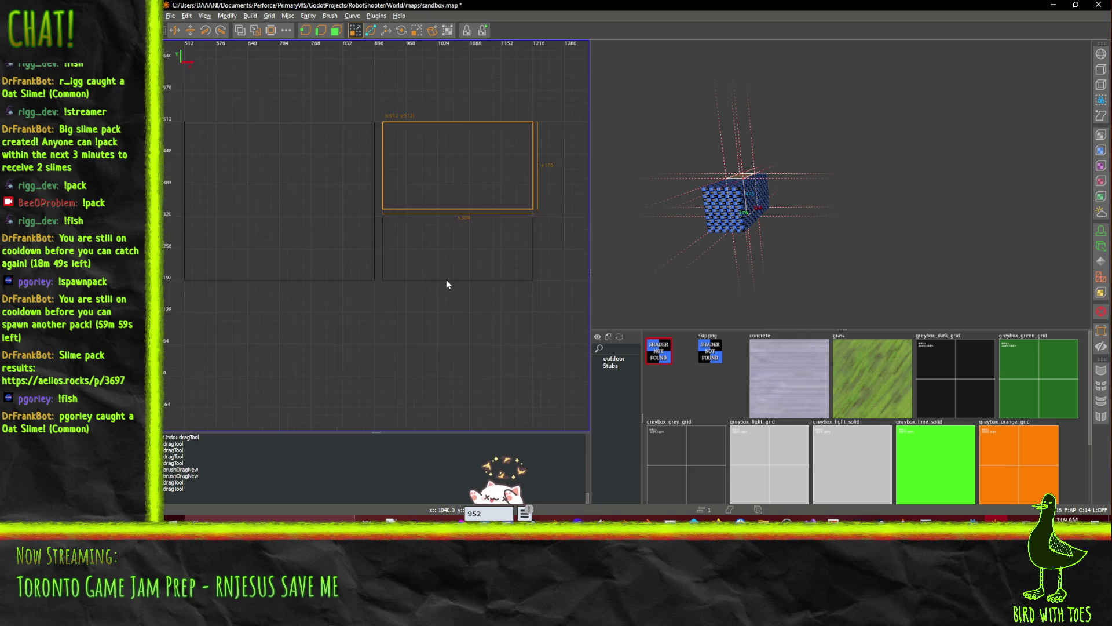
pyautogui.keyDown('ctrl'); pyautogui.click(313, 195); pyautogui.keyUp('ctrl')
pyautogui.keyDown('ctrl'); pyautogui.click(453, 247); pyautogui.keyUp('ctrl')
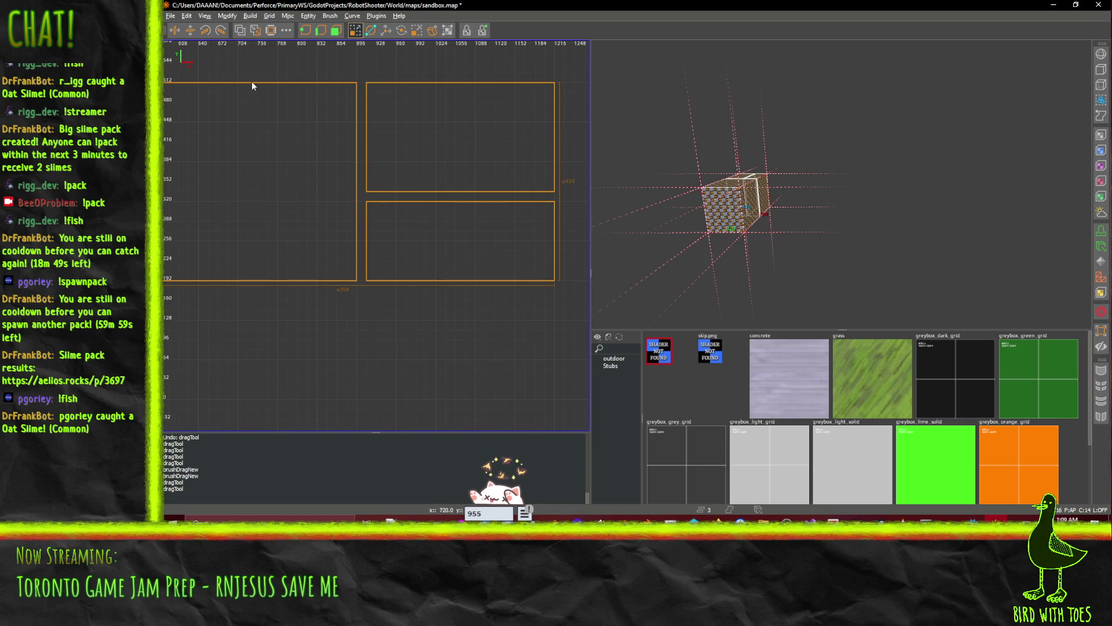
# - Undo hollowing all the boxes, then hollow only the left box into a room
pyautogui.click(269, 32)
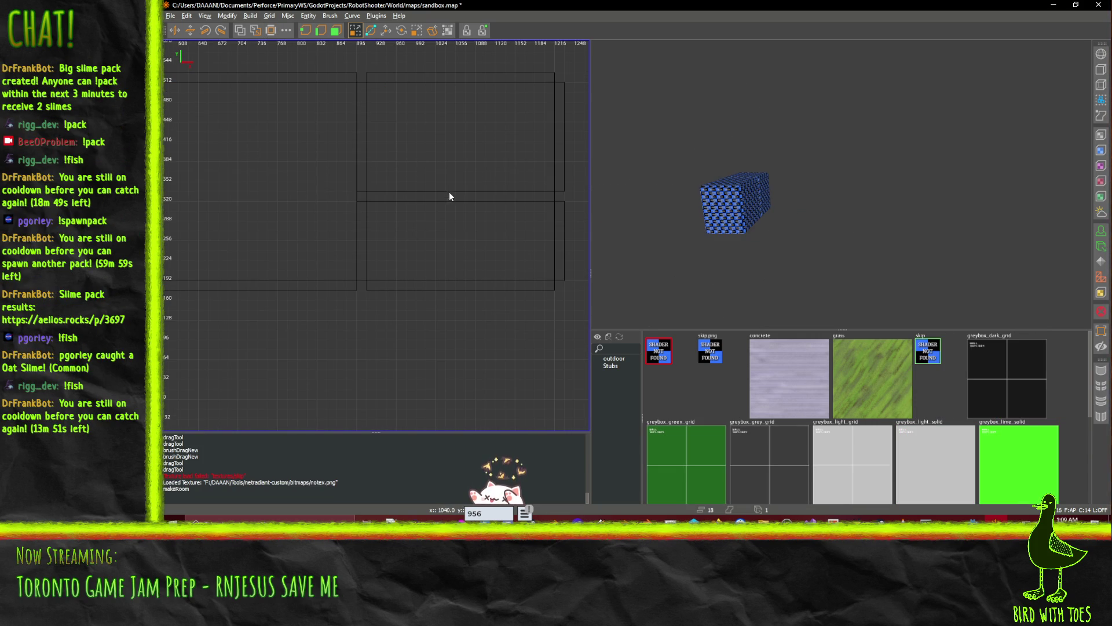
pyautogui.rightClick(751, 213)
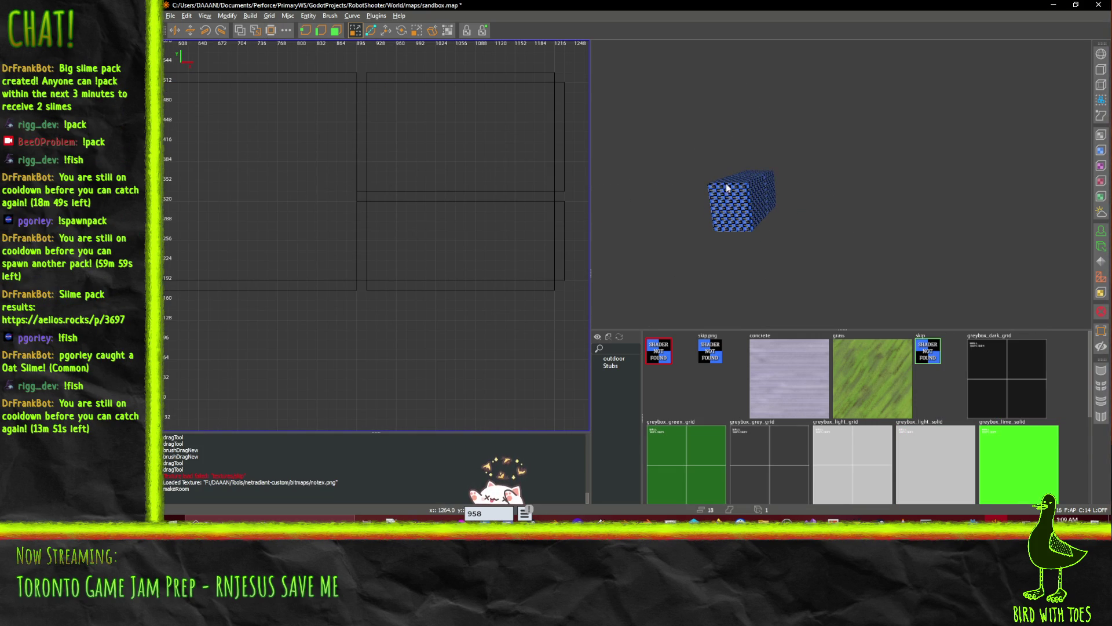
pyautogui.hotkey('ctrl', 'z')
pyautogui.keyDown('shift'); pyautogui.click(312, 154); pyautogui.keyUp('shift')
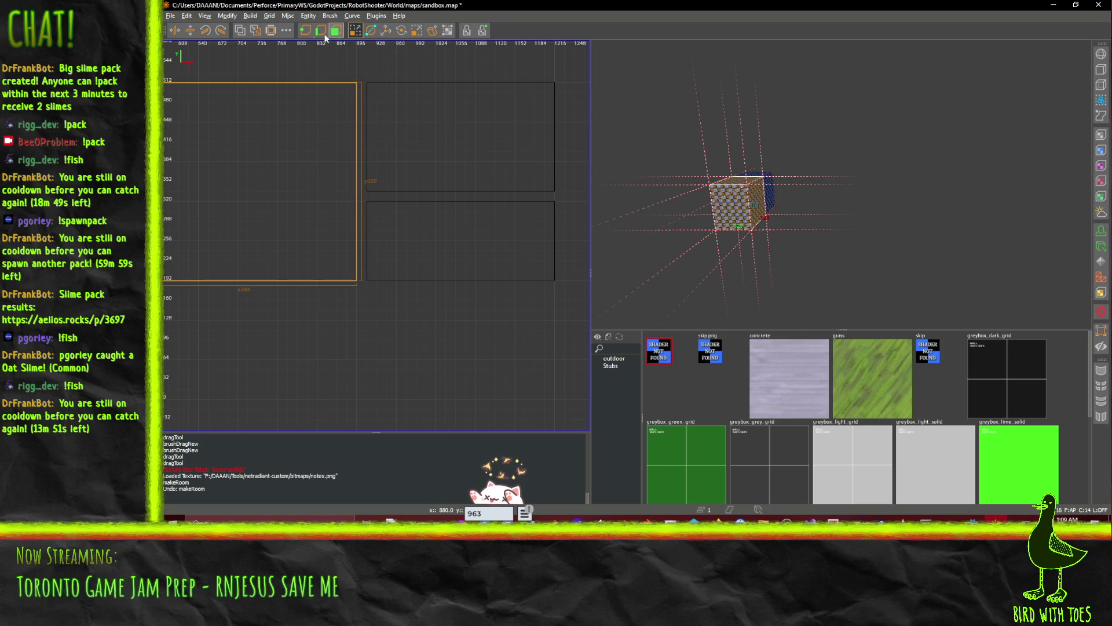
pyautogui.click(277, 36)
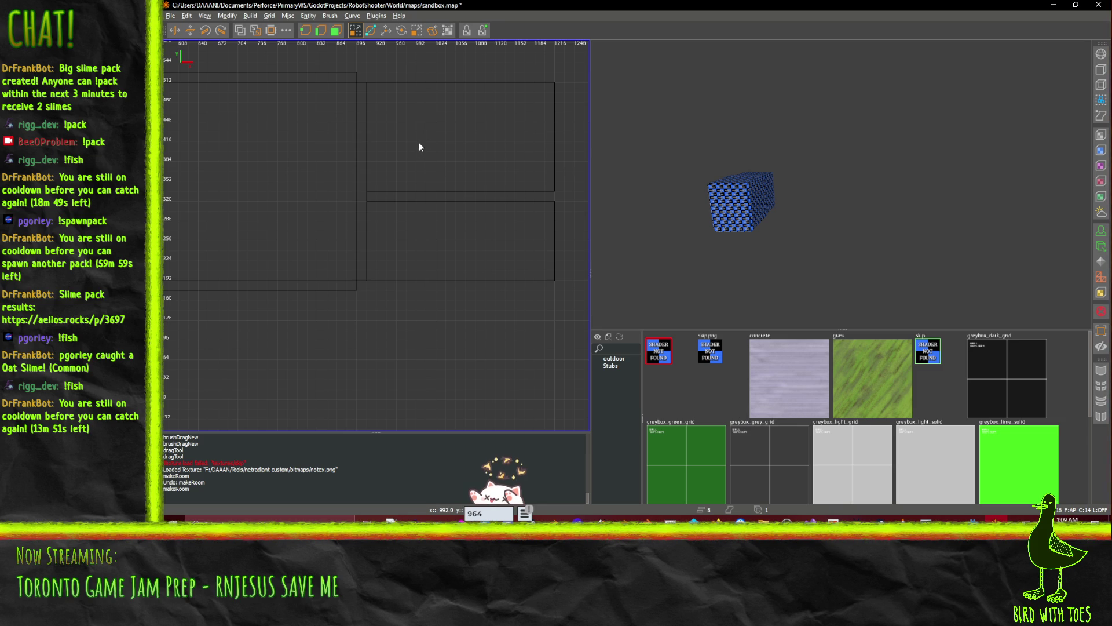
# - Fly the 3D camera inside the hollowed left room and back out
pyautogui.scroll(5, 801, 179)
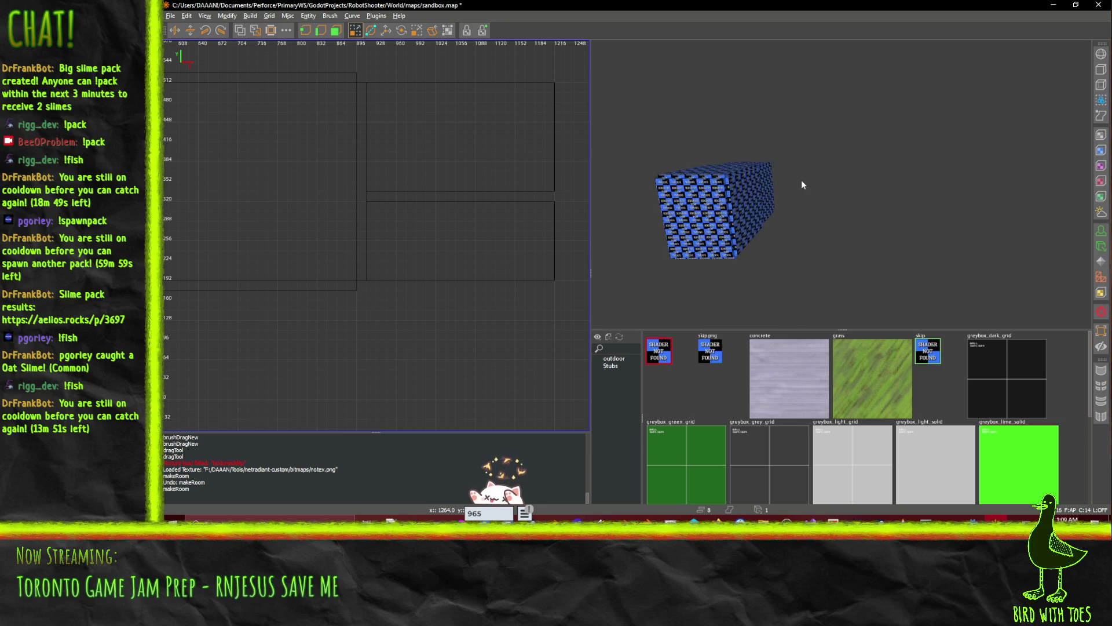
pyautogui.rightClick(768, 175)
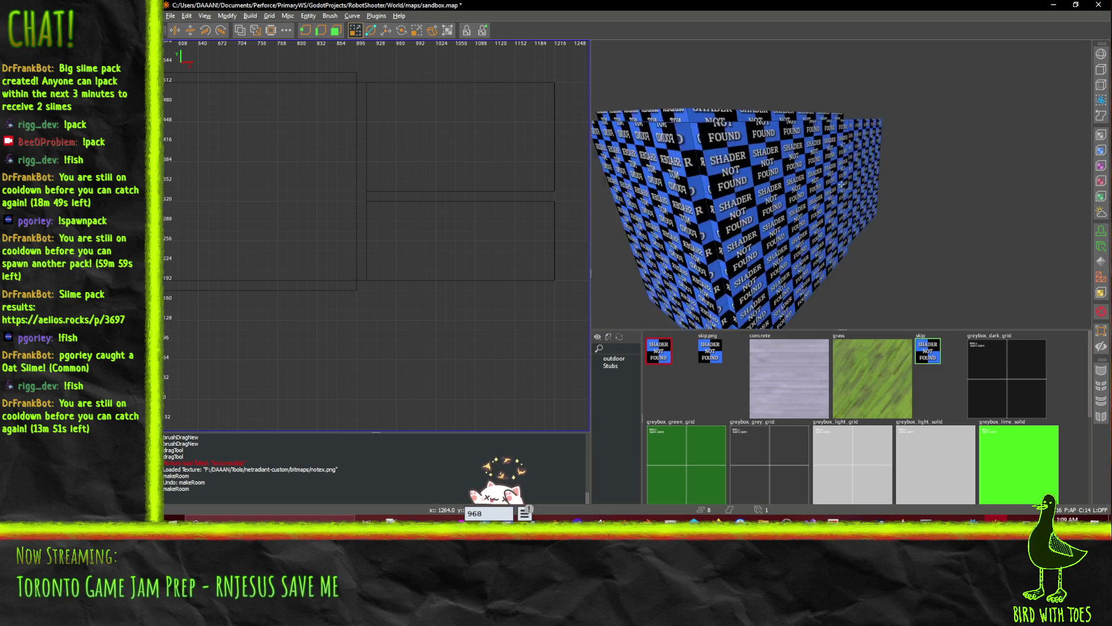
pyautogui.press('w')
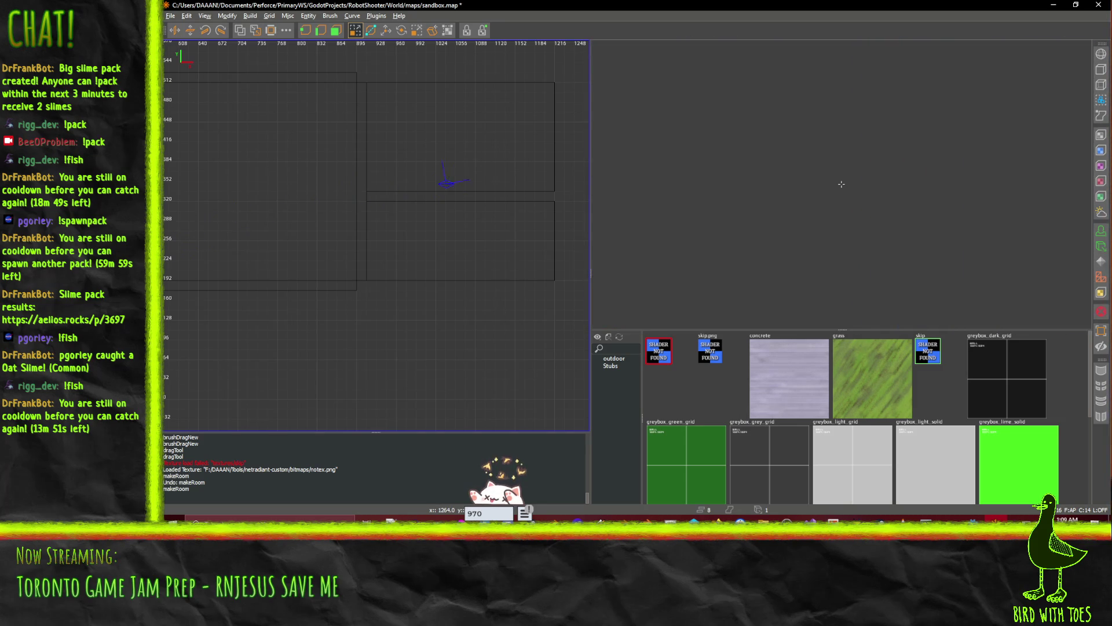
pyautogui.press('s')
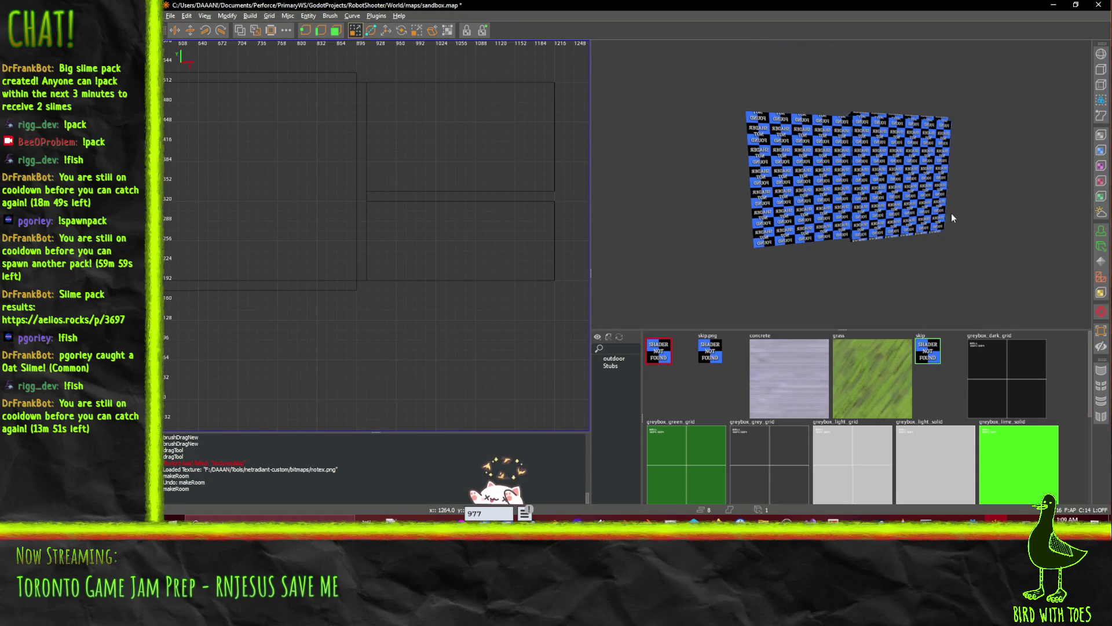
# - Select the other two boxes, lower one's top face, and hollow them into rooms
pyautogui.keyDown('shift'); pyautogui.click(789, 191); pyautogui.keyUp('shift')
pyautogui.moveTo(790, 191); pyautogui.dragTo(842, 188)
pyautogui.keyDown('shift'); pyautogui.click(825, 185); pyautogui.keyUp('shift')
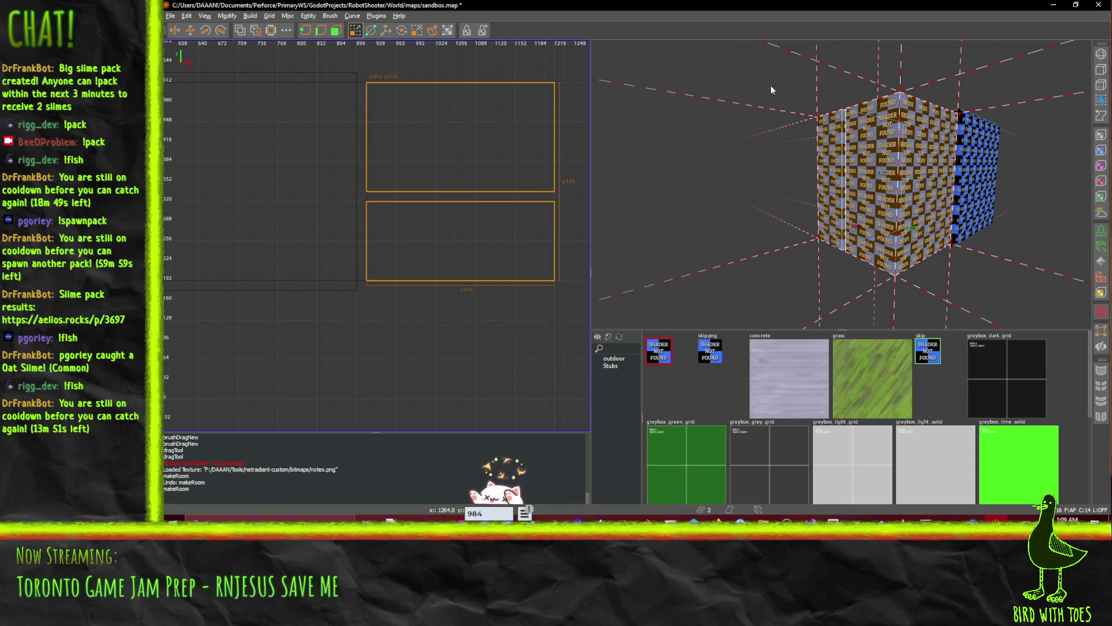
pyautogui.moveTo(771, 90); pyautogui.dragTo(890, 117)
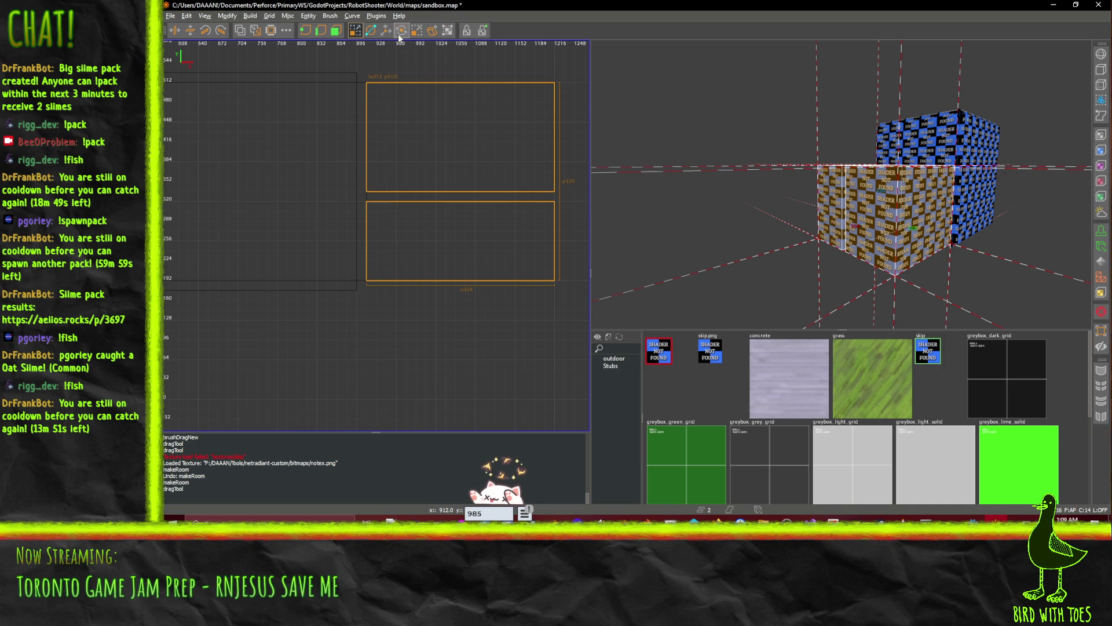
pyautogui.click(272, 35)
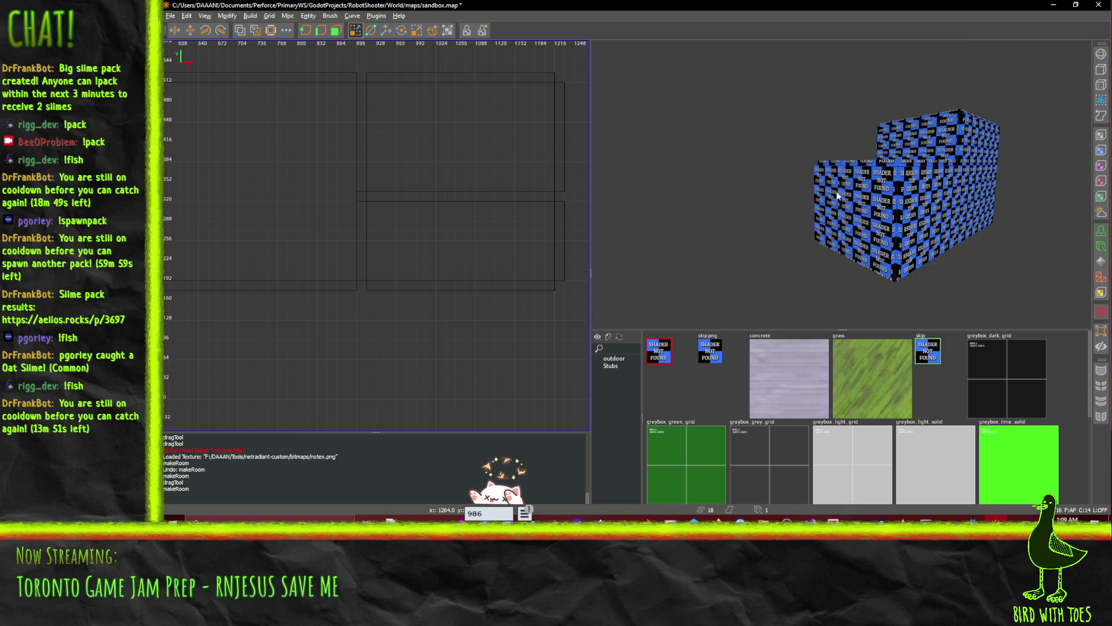
pyautogui.scroll(10, 838, 196)
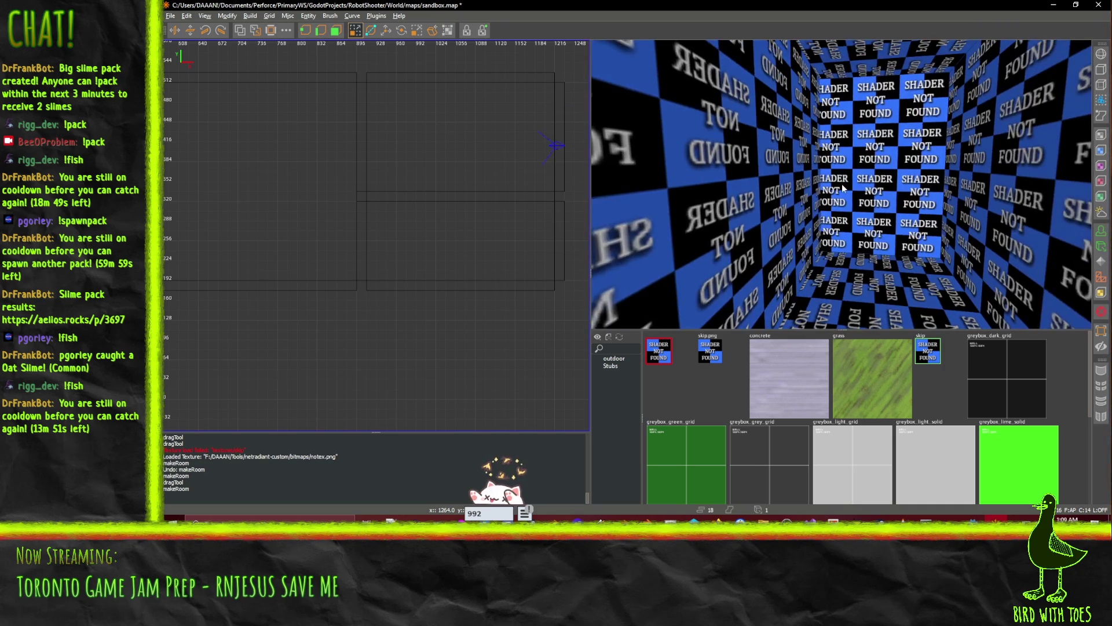
# - Delete the room's back wall and far wall, then select the lower brush
pyautogui.keyDown('shift'); pyautogui.click(843, 188); pyautogui.keyUp('shift')
pyautogui.press('Delete')
pyautogui.rightClick(844, 189)
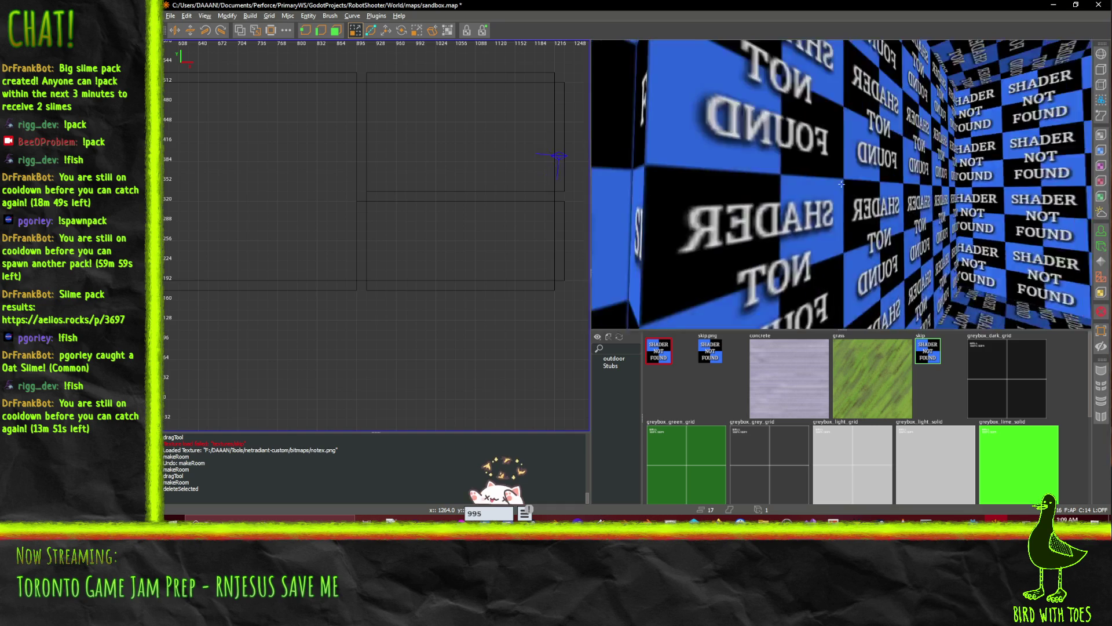
pyautogui.rightClick(841, 184)
pyautogui.keyDown('shift'); pyautogui.click(882, 193); pyautogui.keyUp('shift')
pyautogui.press('Delete')
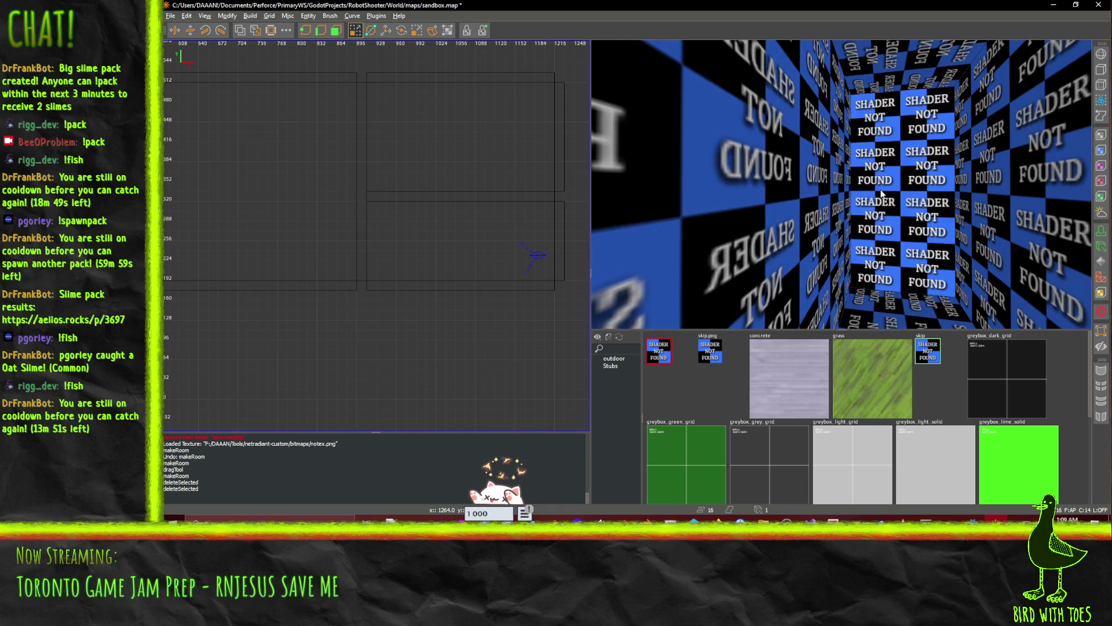
pyautogui.scroll(10, 882, 193)
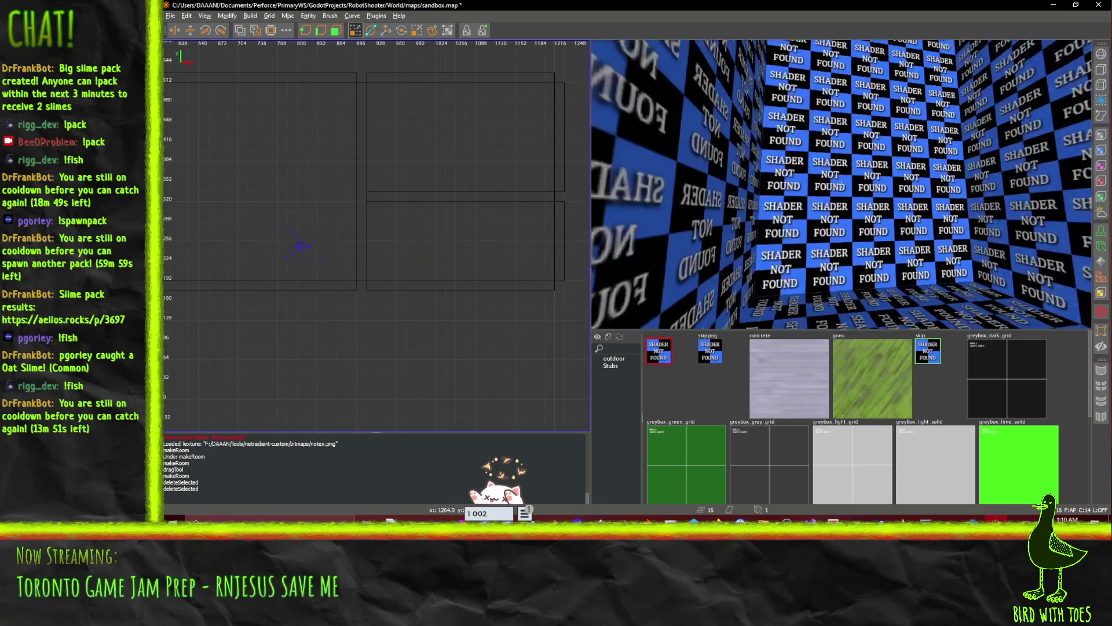
pyautogui.scroll(5, 840, 184)
pyautogui.scroll(-5, 843, 184)
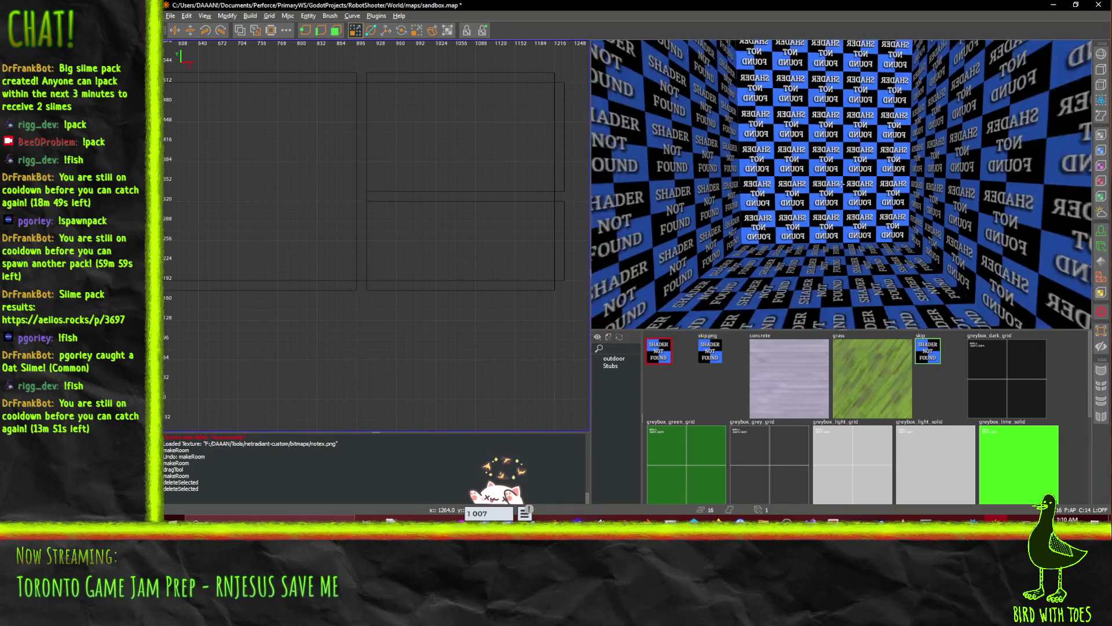
pyautogui.scroll(3, 842, 184)
pyautogui.keyDown('shift'); pyautogui.click(416, 245); pyautogui.keyUp('shift')
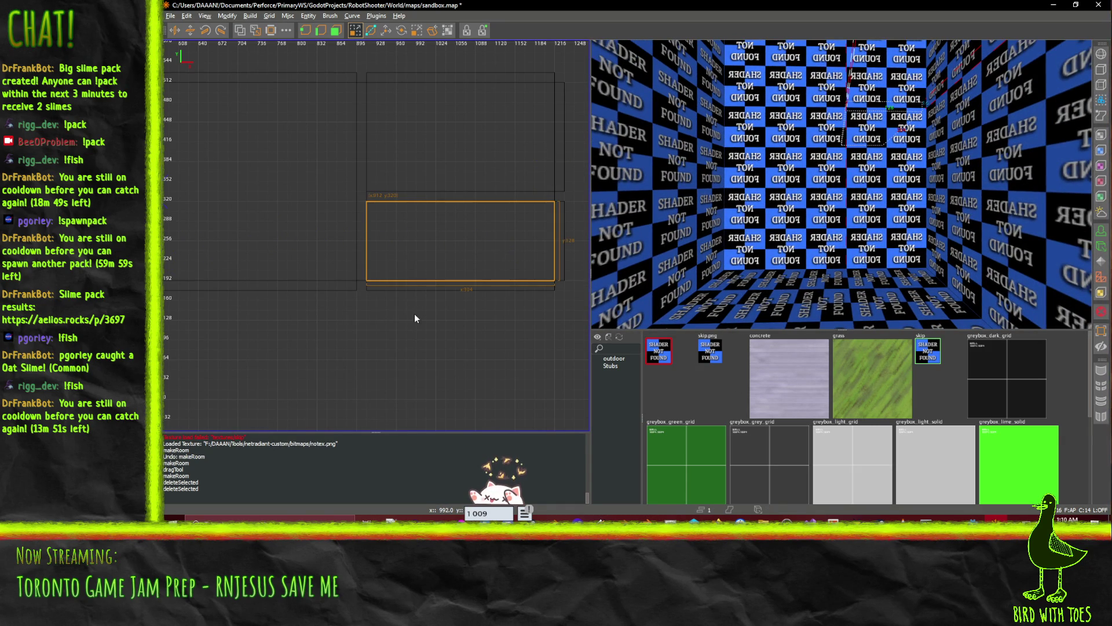
# - Flatten the lower brush into a thin slab and widen the right wall into a box
pyautogui.moveTo(414, 197); pyautogui.dragTo(402, 353)
pyautogui.keyDown('shift'); pyautogui.click(563, 269); pyautogui.keyUp('shift')
pyautogui.moveTo(564, 346); pyautogui.dragTo(559, 412)
pyautogui.moveTo(508, 344)
pyautogui.mouseDown()
pyautogui.moveTo(455, 338)
pyautogui.moveTo(454, 409)
pyautogui.mouseUp()
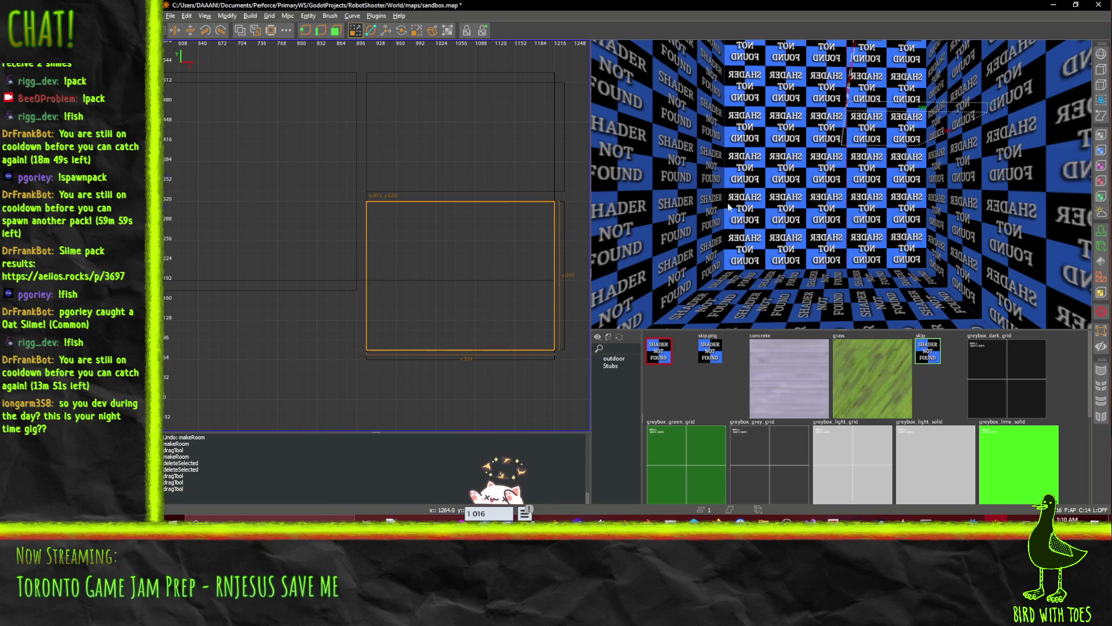
# - Extend the floor brush's bottom edge further out in the 2D view
pyautogui.hotkey('ctrl', 'Tab')
pyautogui.hotkey('ctrl', 'Tab')
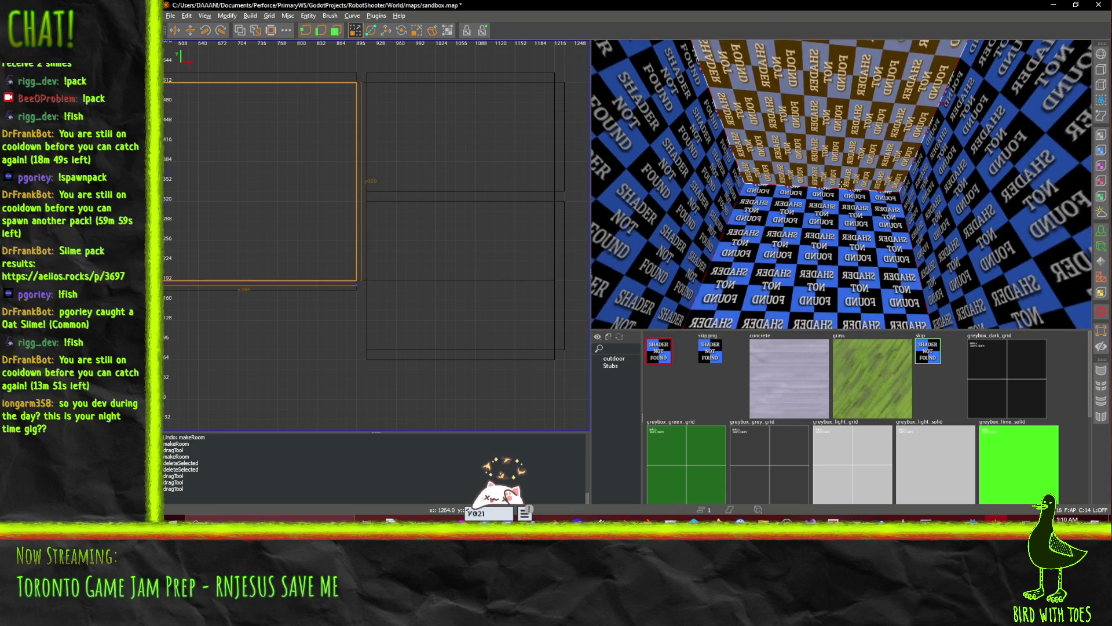
pyautogui.moveTo(841, 185)
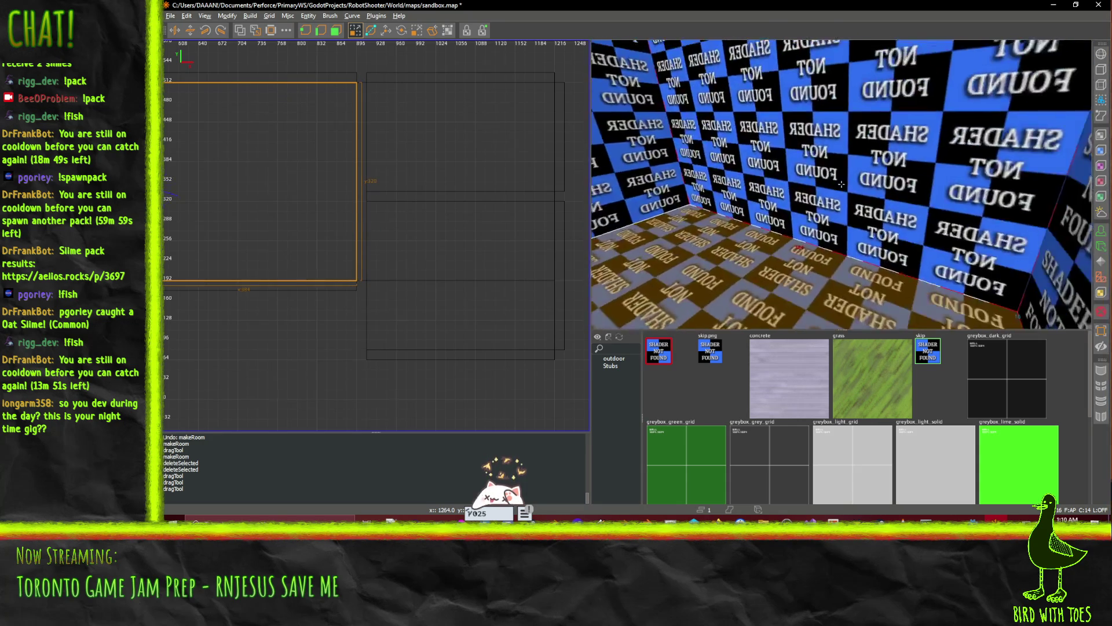
pyautogui.press('w')
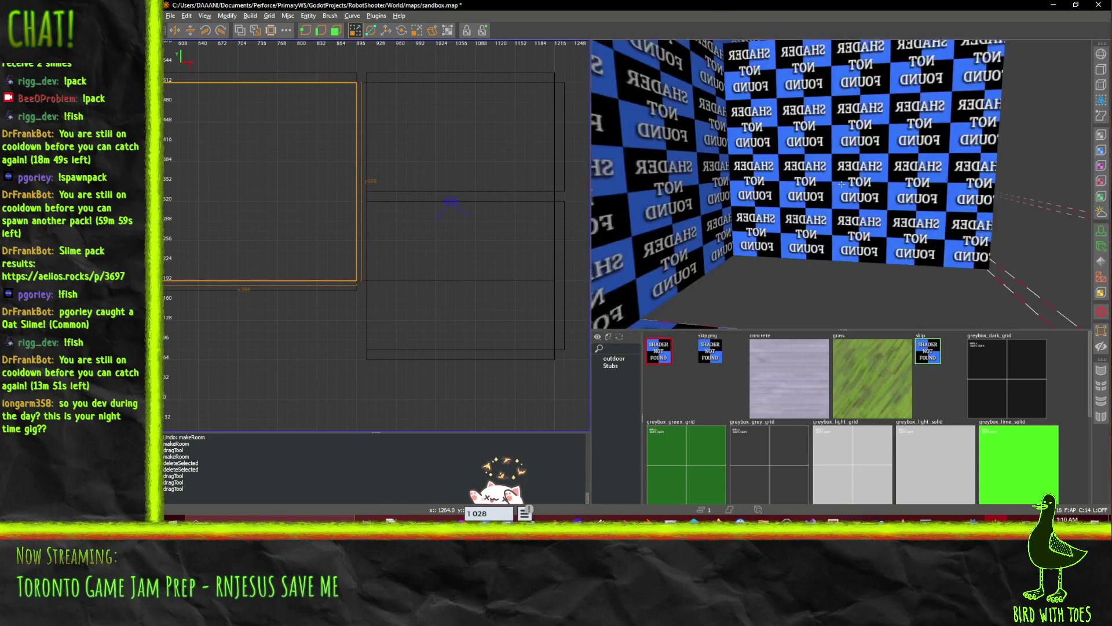
pyautogui.press('w')
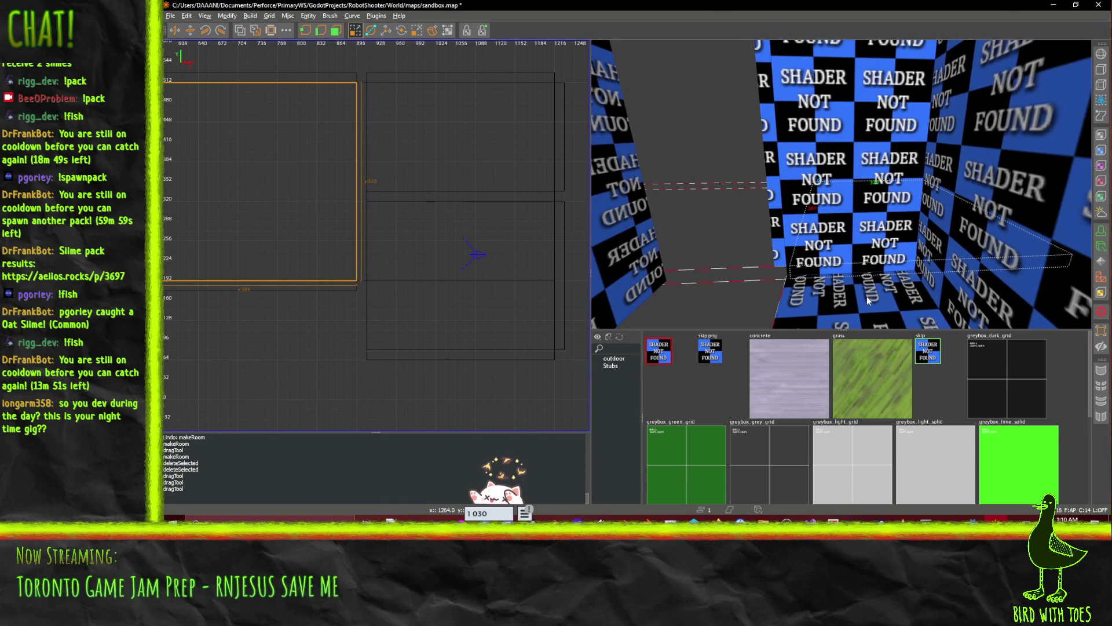
pyautogui.click(867, 297)
pyautogui.moveTo(432, 281); pyautogui.dragTo(445, 377)
pyautogui.click(728, 255)
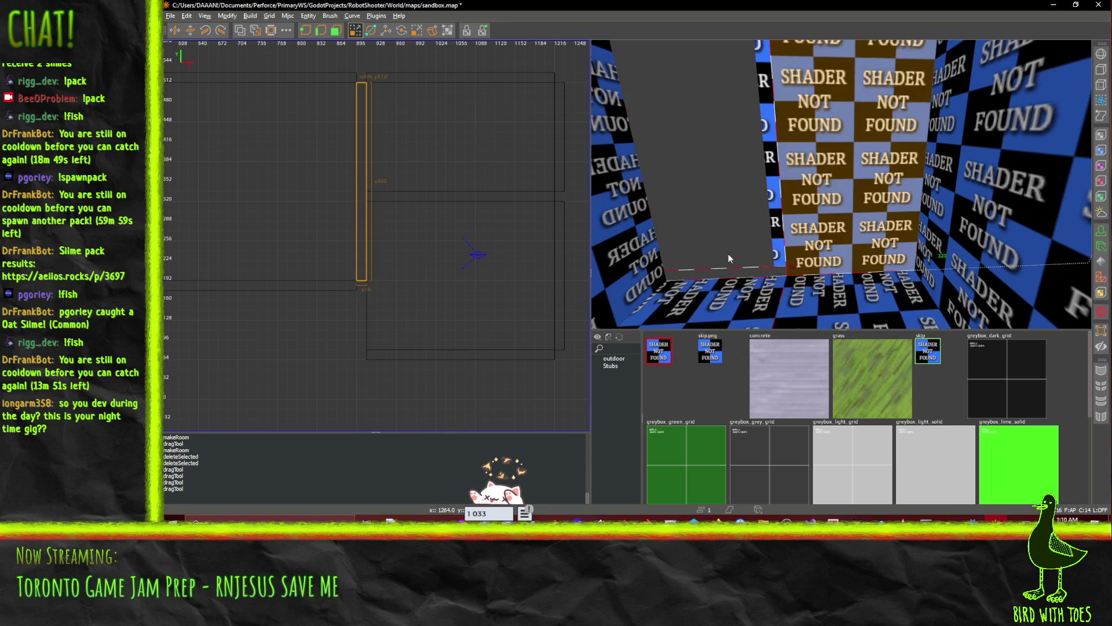
# - Draw a new 384-wide thin wall brush and raise the vertical wall's top to 112
pyautogui.click(356, 347)
pyautogui.click(359, 347)
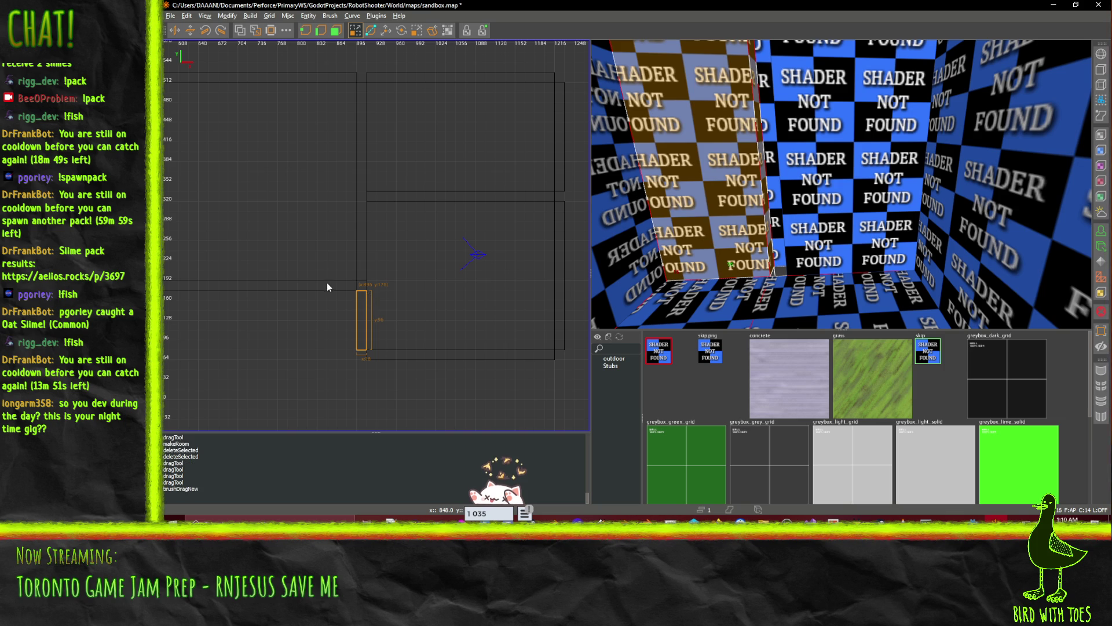
pyautogui.moveTo(357, 281); pyautogui.dragTo(133, 290)
pyautogui.click(365, 299)
pyautogui.moveTo(365, 272); pyautogui.dragTo(365, 262)
pyautogui.moveTo(841, 184); pyautogui.dragTo(843, 186)
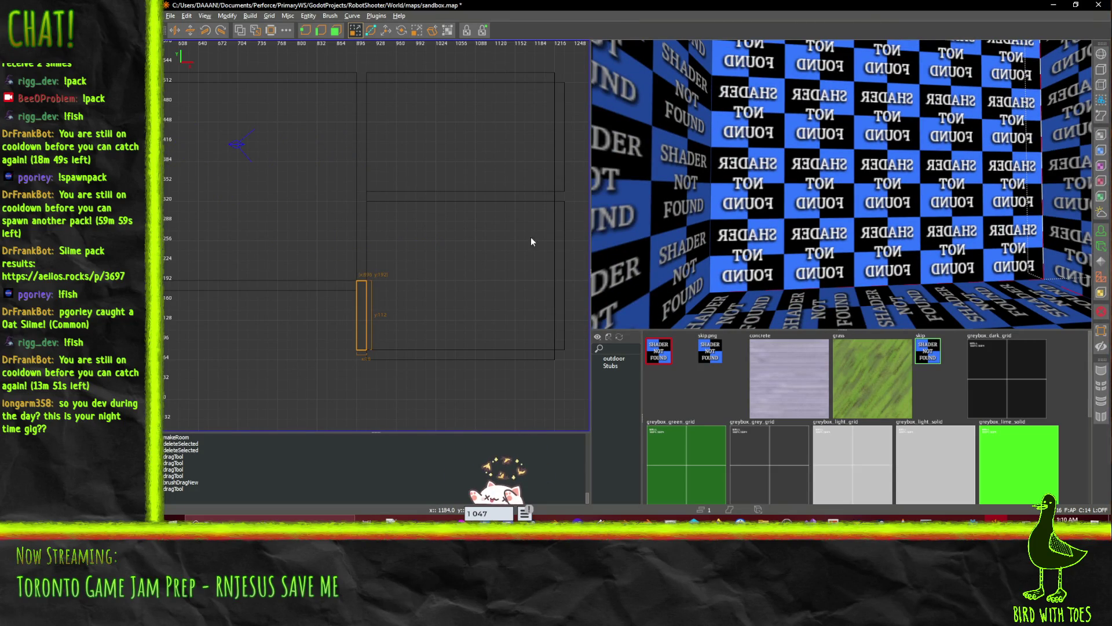
# - Draw a tall thin block brush to use as the doorway cutter
pyautogui.click(306, 164)
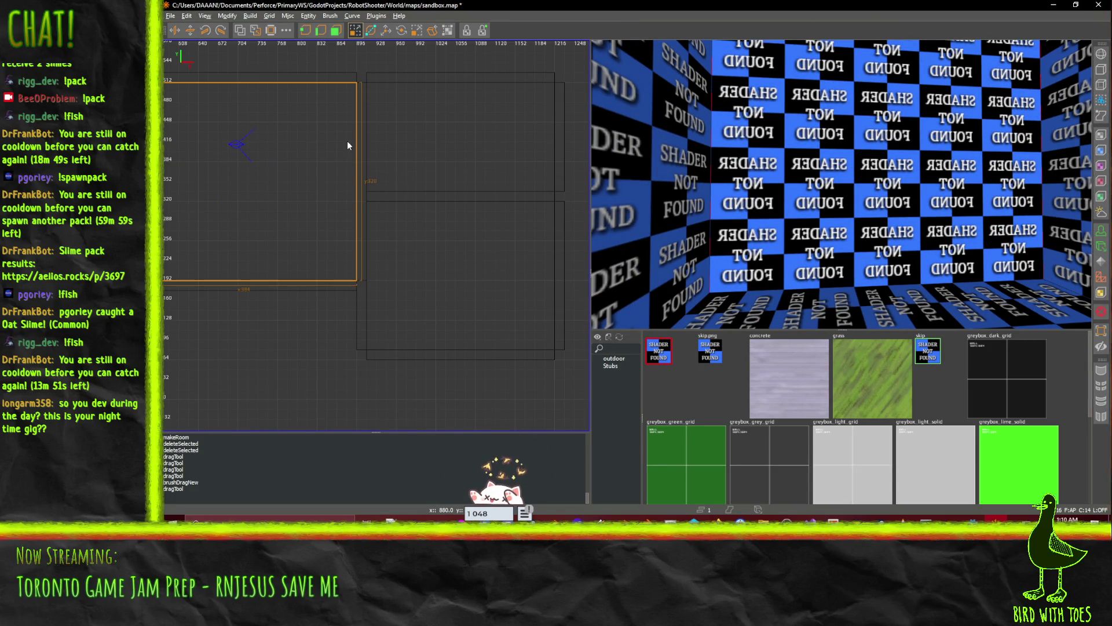
pyautogui.click(308, 294)
pyautogui.moveTo(308, 120)
pyautogui.mouseDown()
pyautogui.moveTo(327, 169)
pyautogui.moveTo(318, 175)
pyautogui.moveTo(310, 113)
pyautogui.mouseUp()
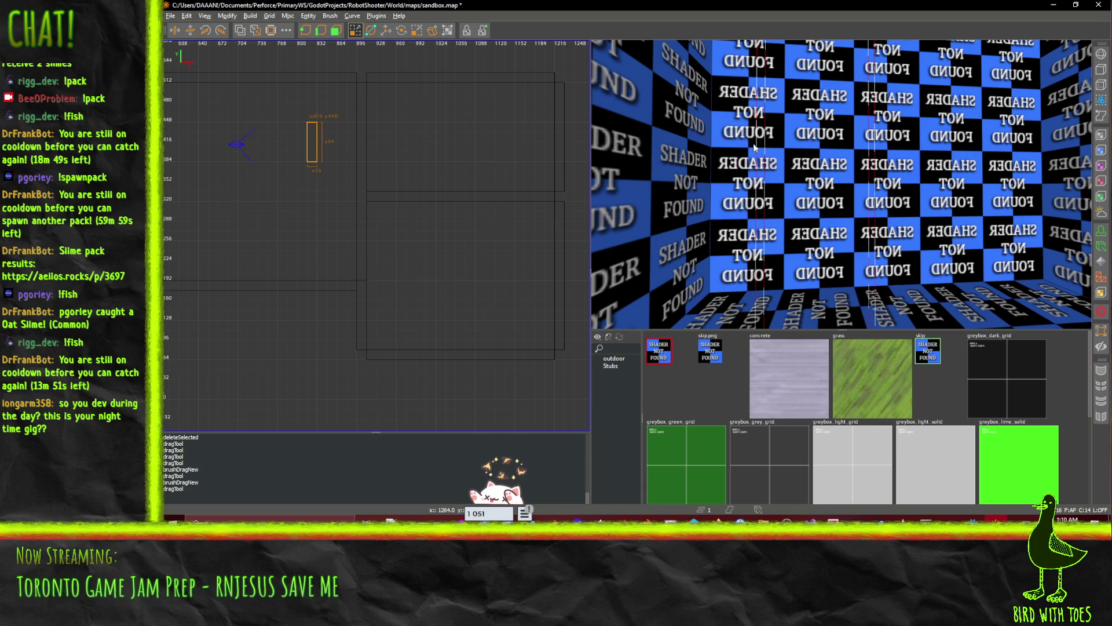
pyautogui.press('s')
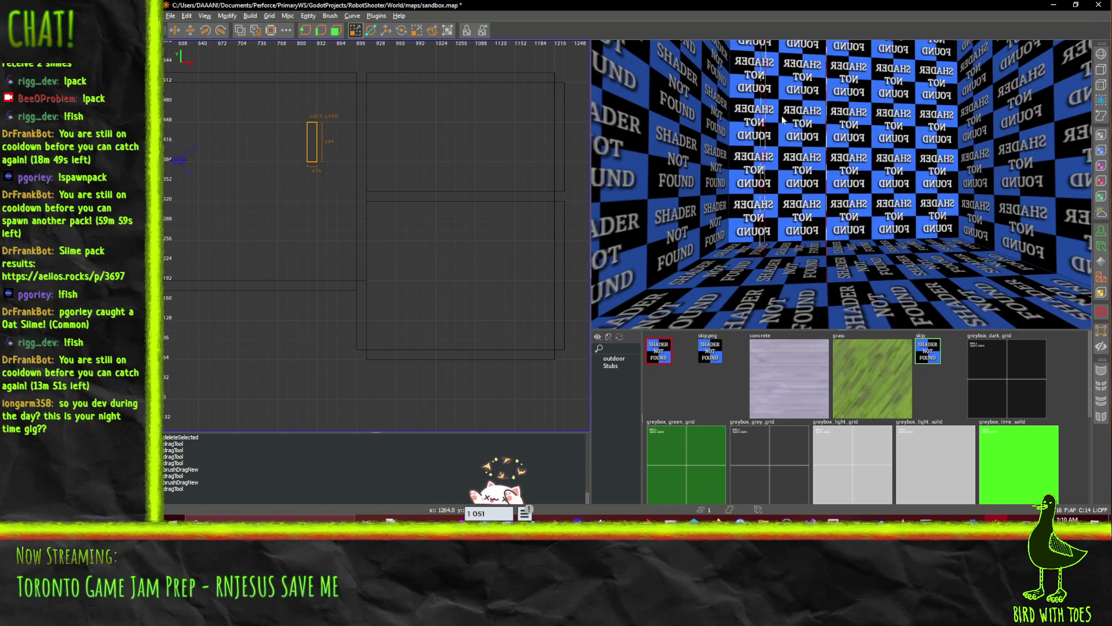
pyautogui.moveTo(783, 119); pyautogui.dragTo(840, 183)
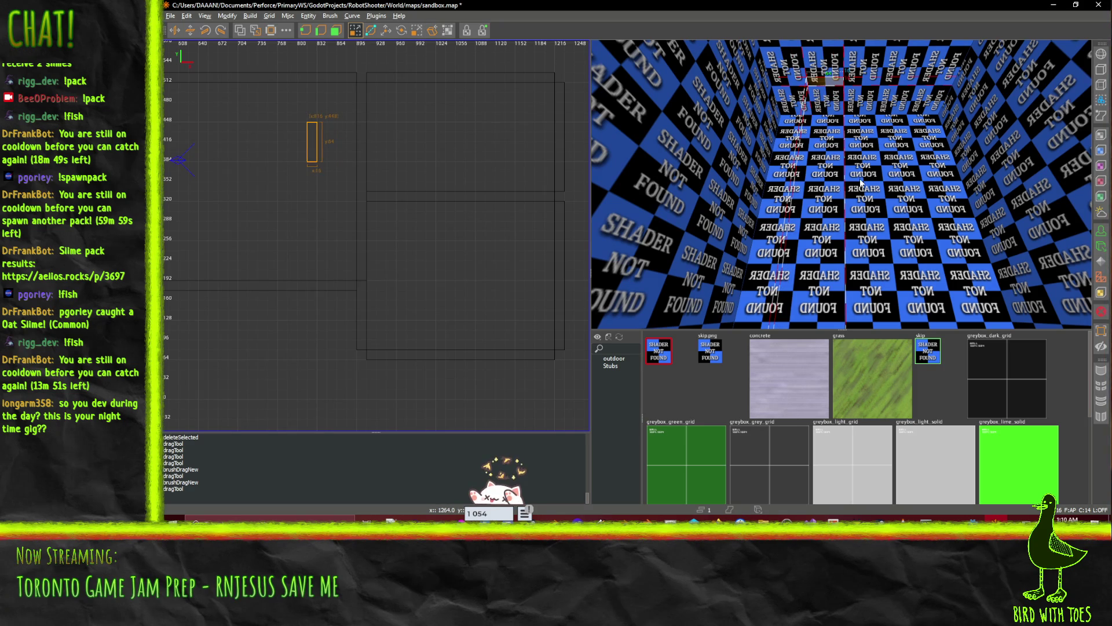
# - Lower the block 352 then 64 units, move it across the wall, and CSG Subtract it
pyautogui.press('w')
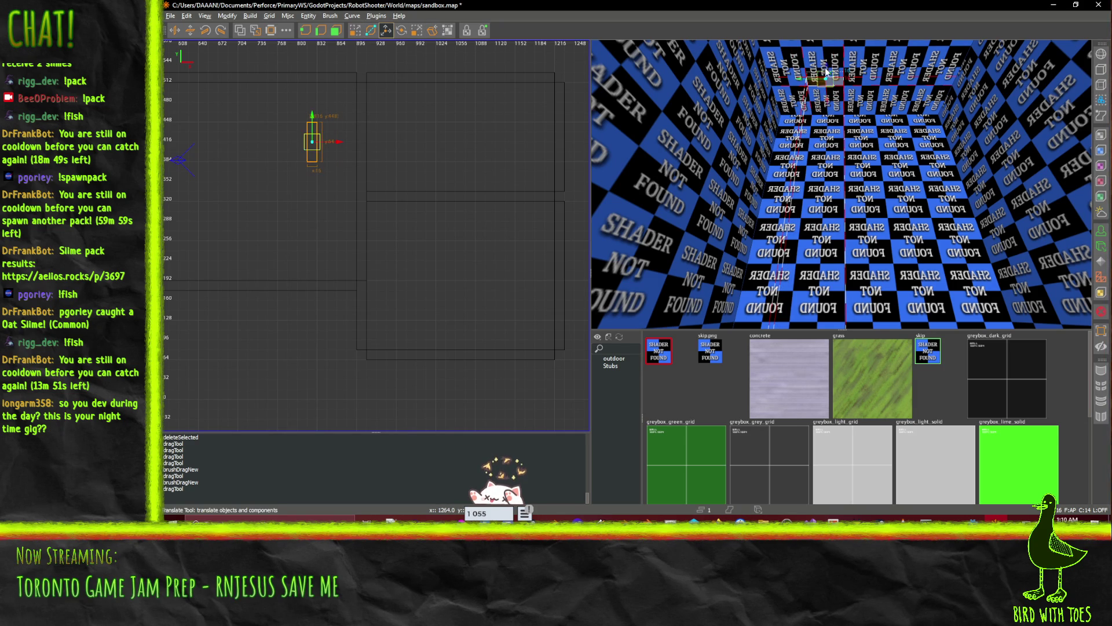
pyautogui.moveTo(828, 68); pyautogui.dragTo(822, 261)
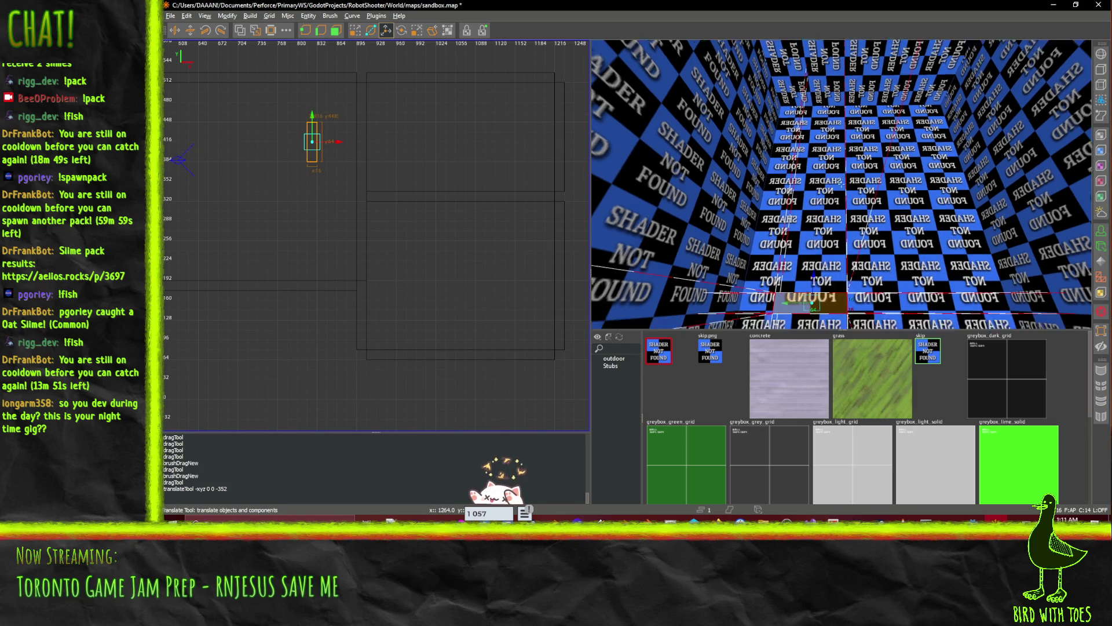
pyautogui.moveTo(807, 151)
pyautogui.mouseDown()
pyautogui.moveTo(812, 211)
pyautogui.moveTo(814, 90)
pyautogui.moveTo(811, 136)
pyautogui.mouseUp()
pyautogui.press('q')
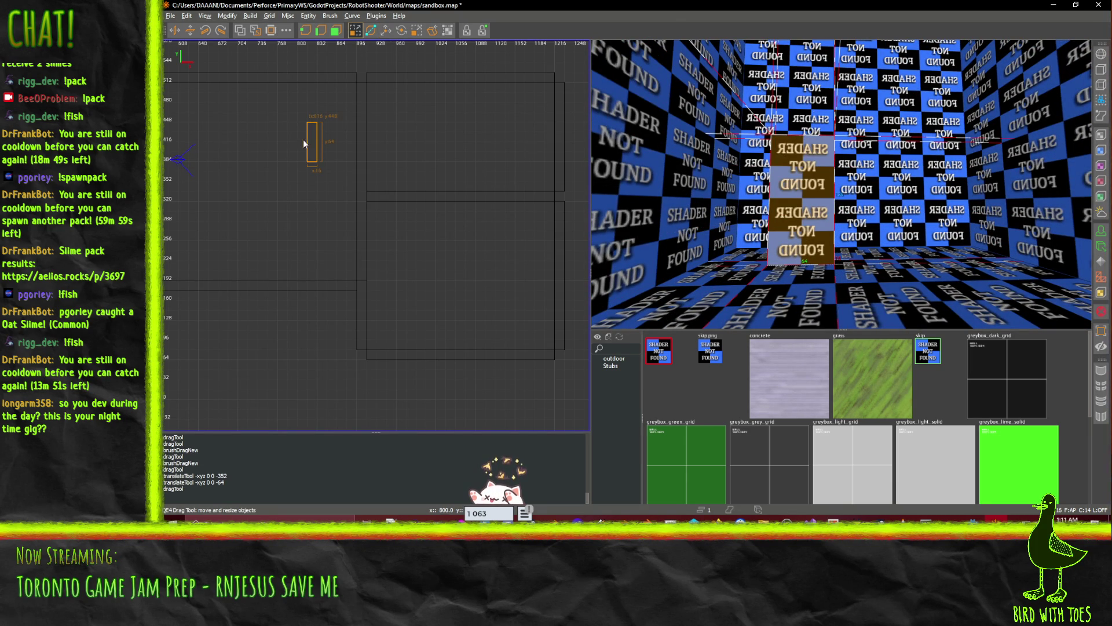
pyautogui.moveTo(304, 139)
pyautogui.mouseDown()
pyautogui.moveTo(360, 140)
pyautogui.moveTo(360, 113)
pyautogui.moveTo(359, 239)
pyautogui.moveTo(512, 233)
pyautogui.moveTo(478, 218)
pyautogui.moveTo(487, 197)
pyautogui.mouseUp()
pyautogui.click(242, 33)
pyautogui.click(241, 30)
pyautogui.click(487, 197)
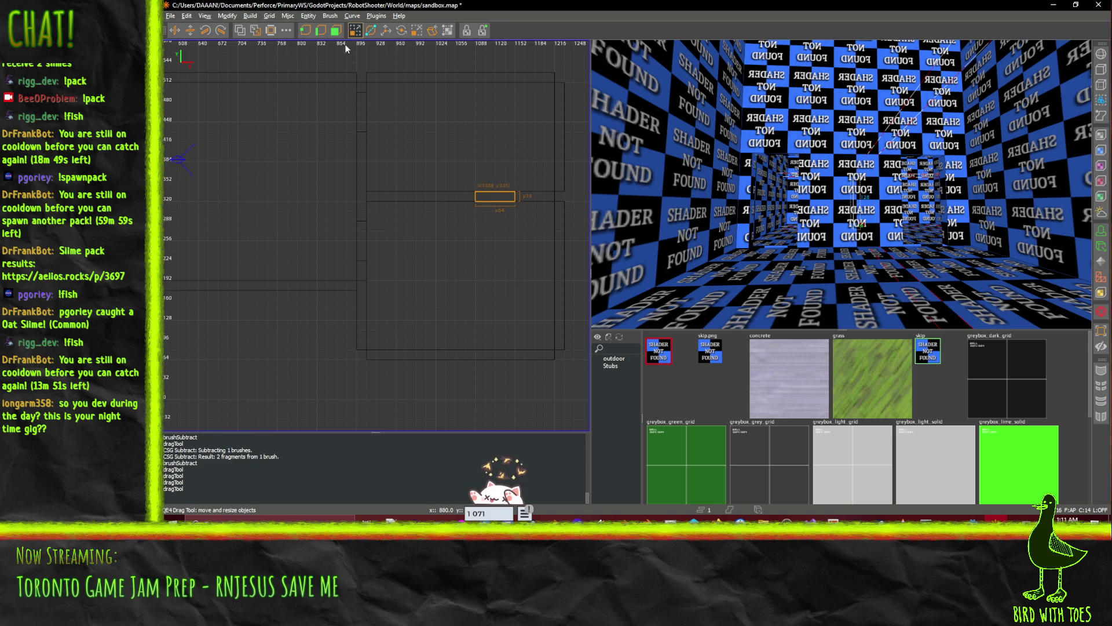
# - CSG Subtract the block from both overlapping walls and fly in to inspect the opening
pyautogui.click(250, 31)
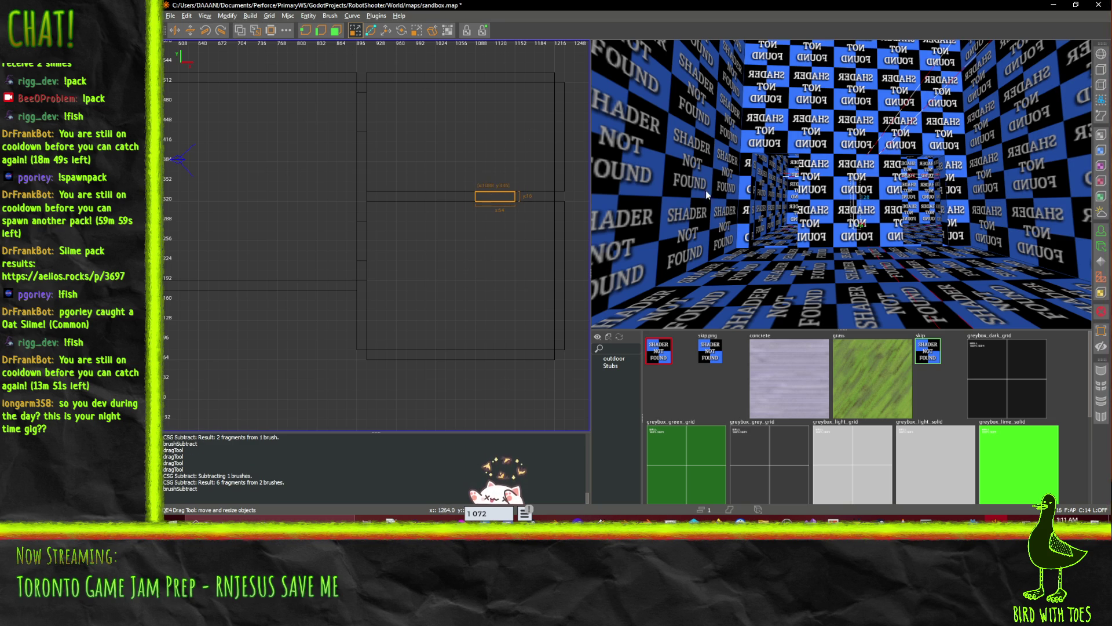
pyautogui.press('w')
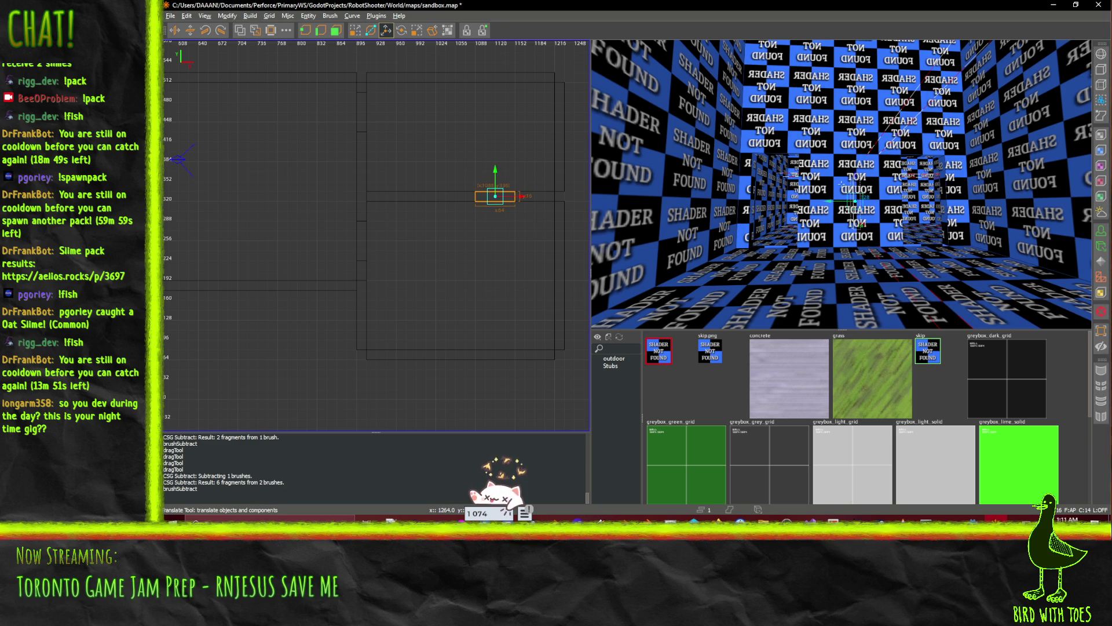
pyautogui.press('w')
pyautogui.press('s')
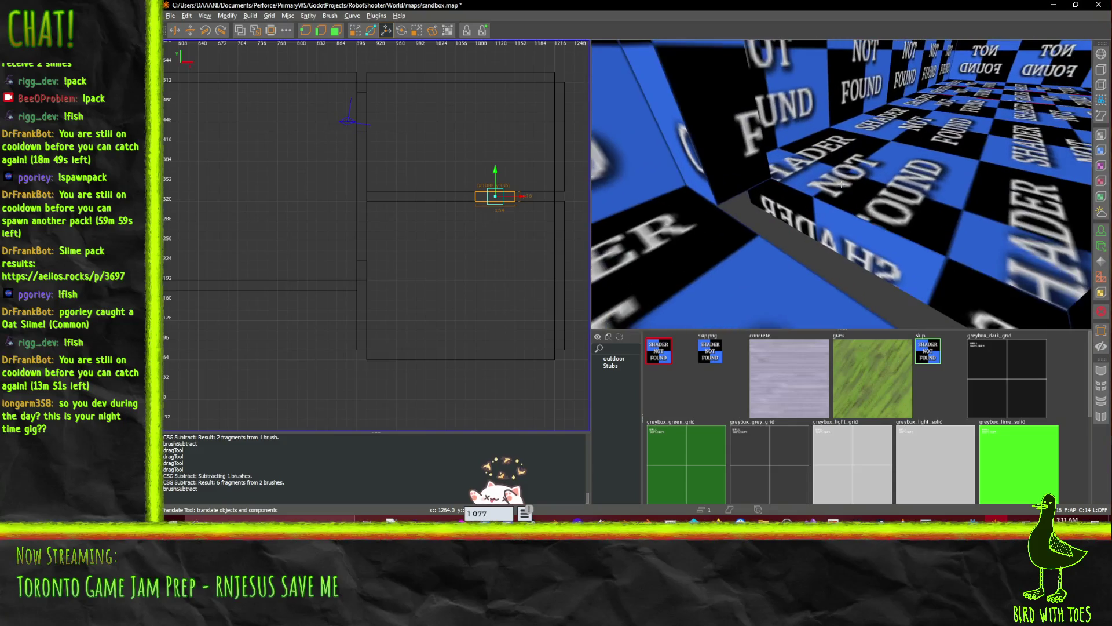
pyautogui.press('w')
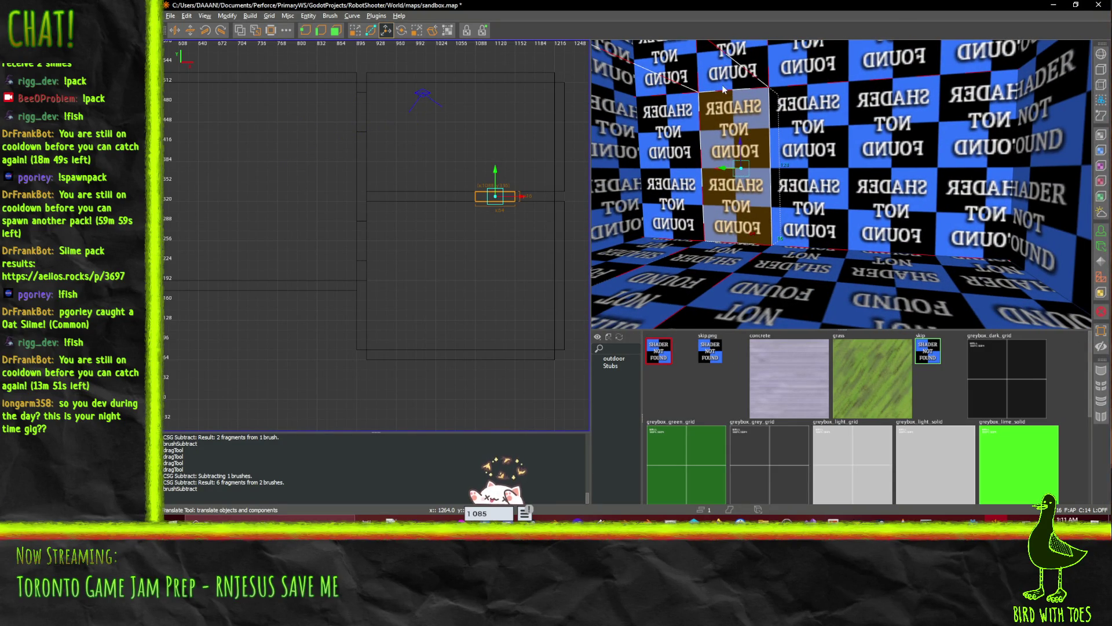
pyautogui.press('a')
# - Lower the cutting block 16 units with the Translate tool
pyautogui.press('s')
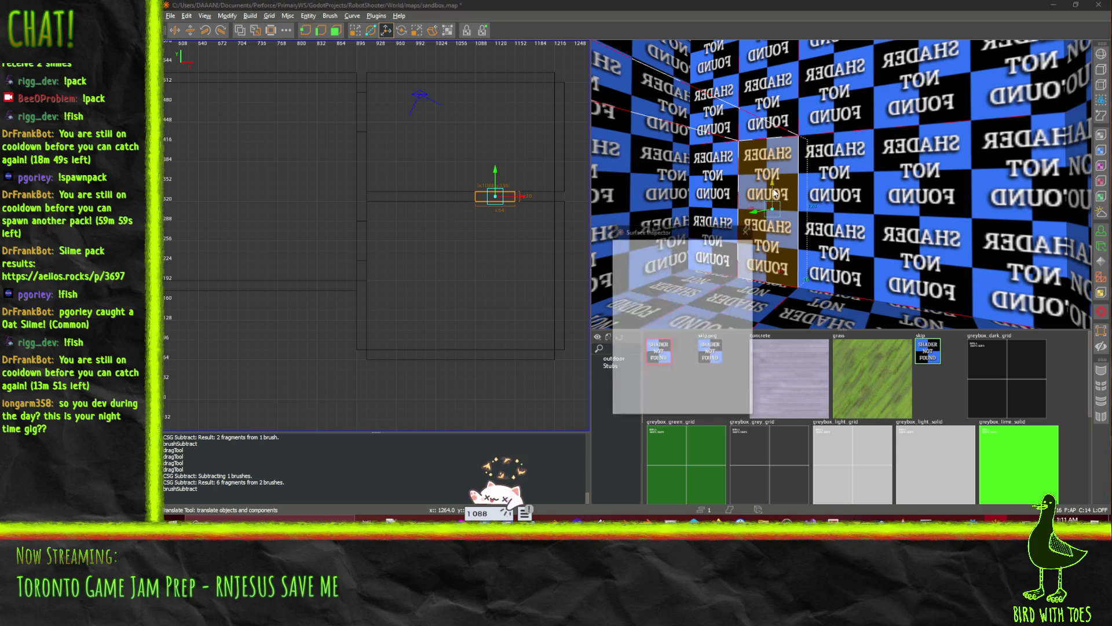
pyautogui.click(746, 232)
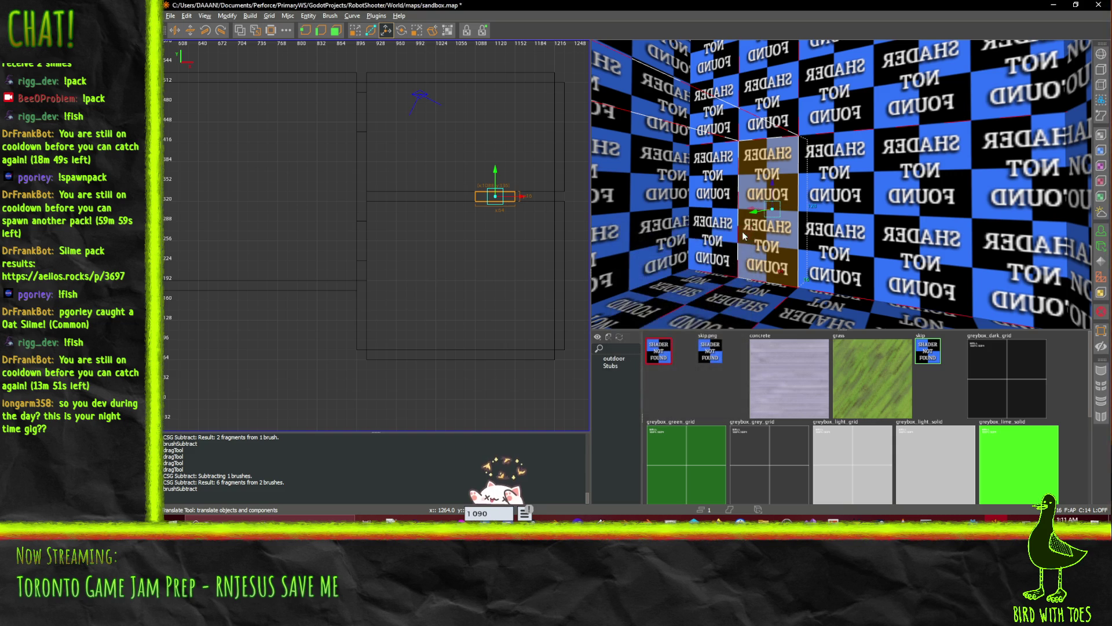
pyautogui.moveTo(773, 185); pyautogui.dragTo(779, 233)
pyautogui.press('q')
pyautogui.press('w')
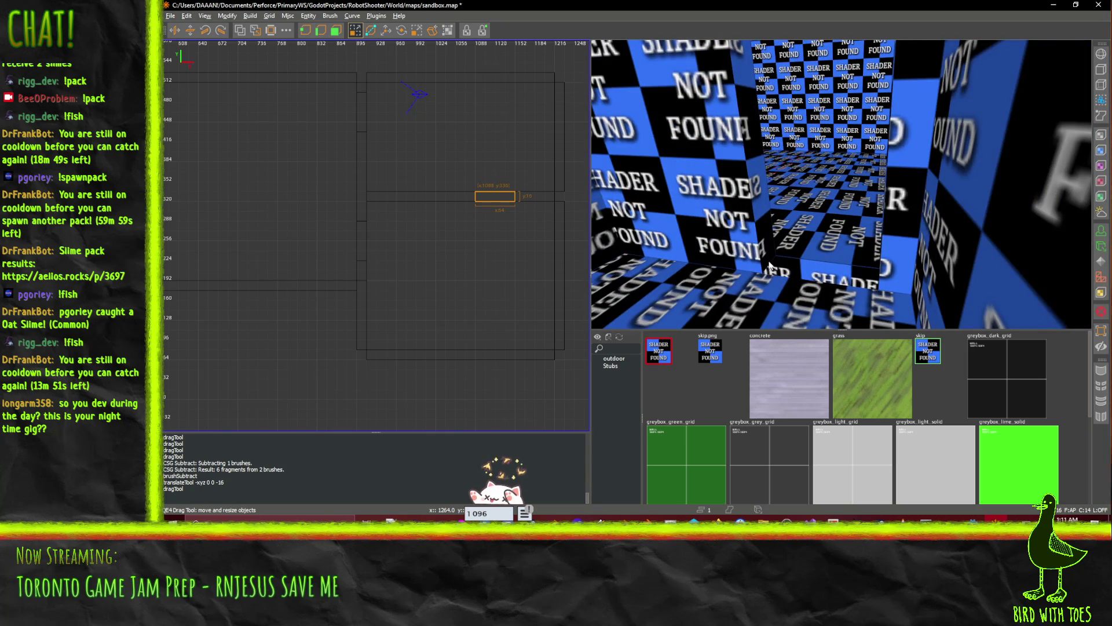
# - Narrow the doorway floor piece from 32 to 16 units and shift it 16 units along x
pyautogui.click(814, 281)
pyautogui.press('Escape')
pyautogui.click(775, 271)
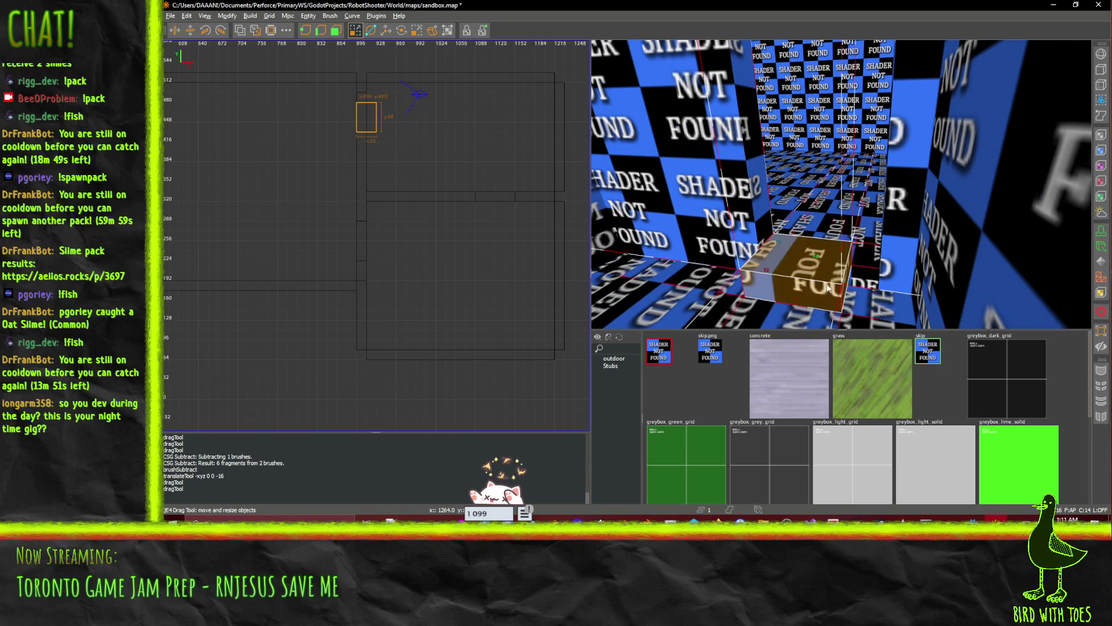
pyautogui.click(871, 284)
pyautogui.click(770, 304)
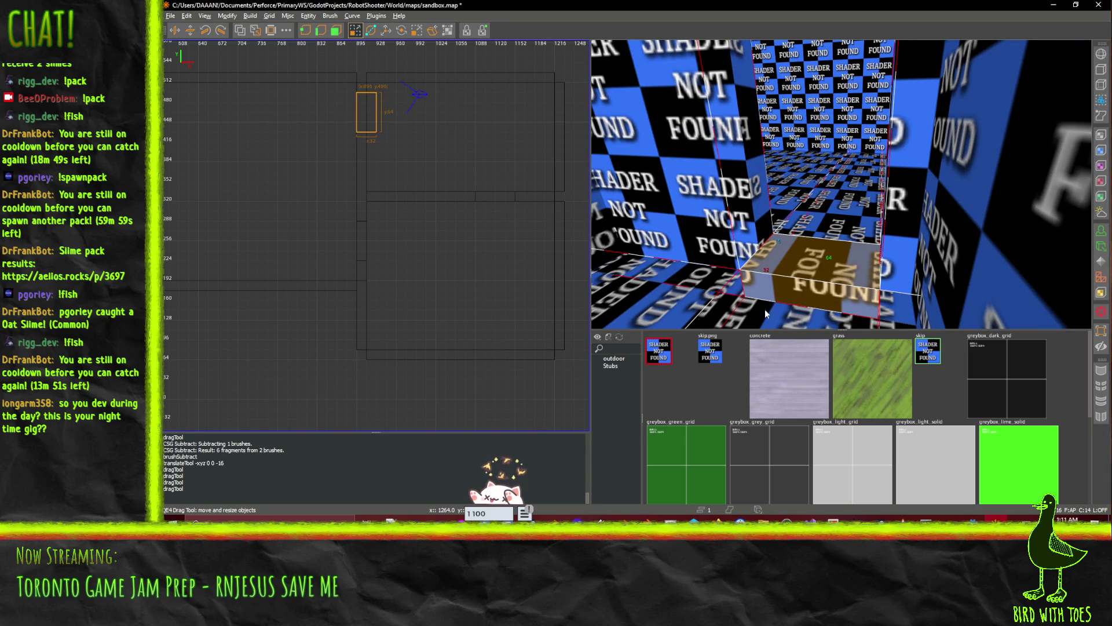
pyautogui.click(759, 272)
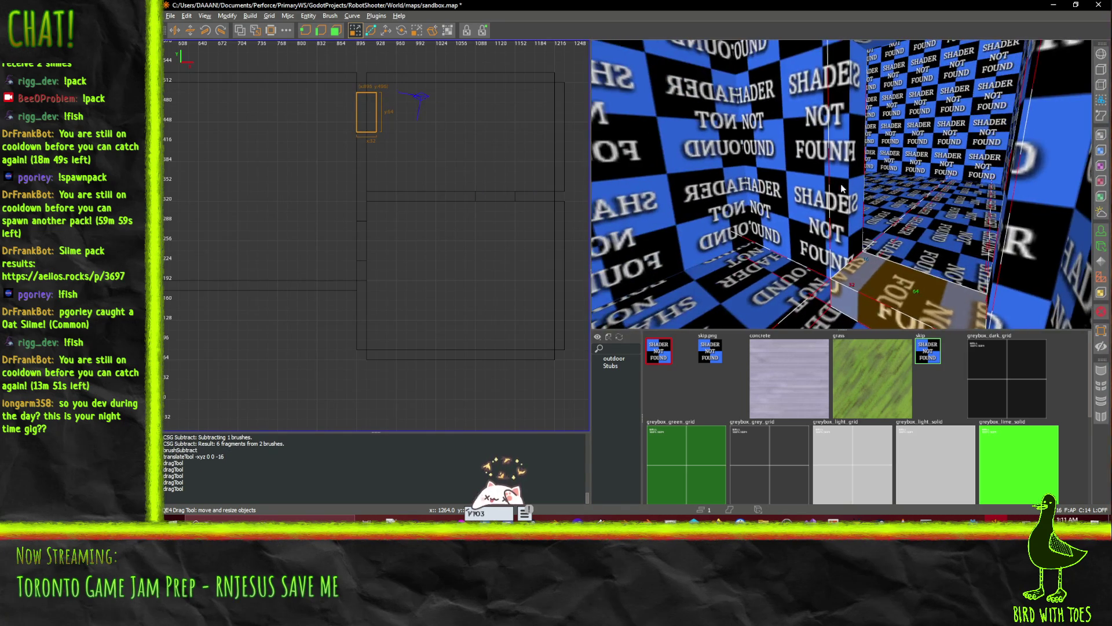
pyautogui.moveTo(377, 113); pyautogui.dragTo(367, 113)
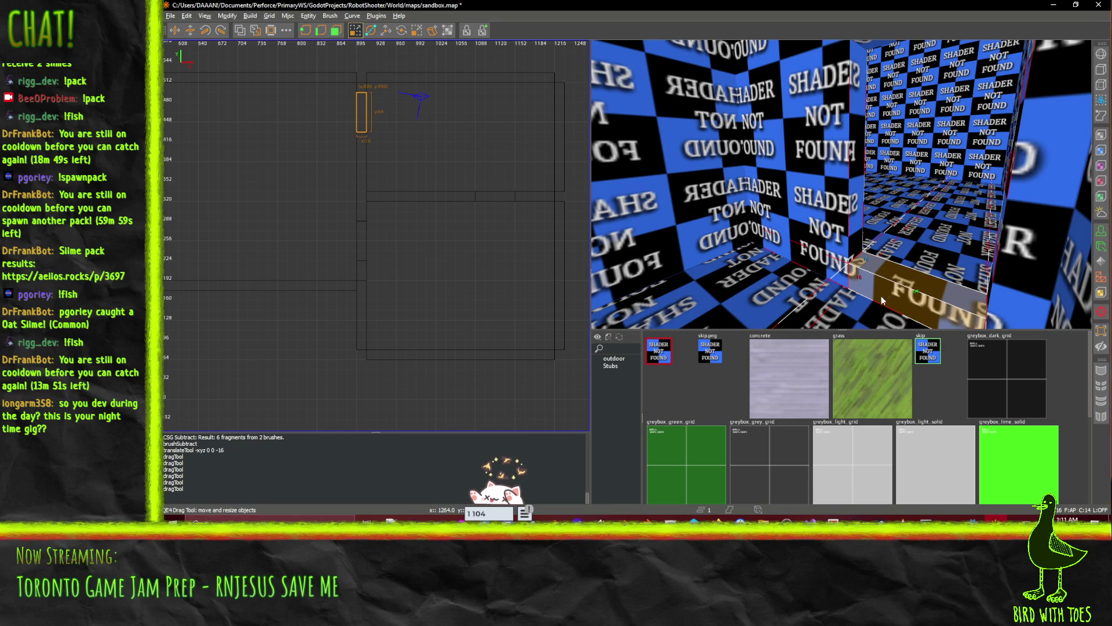
pyautogui.moveTo(915, 295)
pyautogui.mouseDown()
pyautogui.moveTo(913, 308)
pyautogui.moveTo(914, 297)
pyautogui.mouseUp()
pyautogui.moveTo(877, 242); pyautogui.dragTo(876, 243)
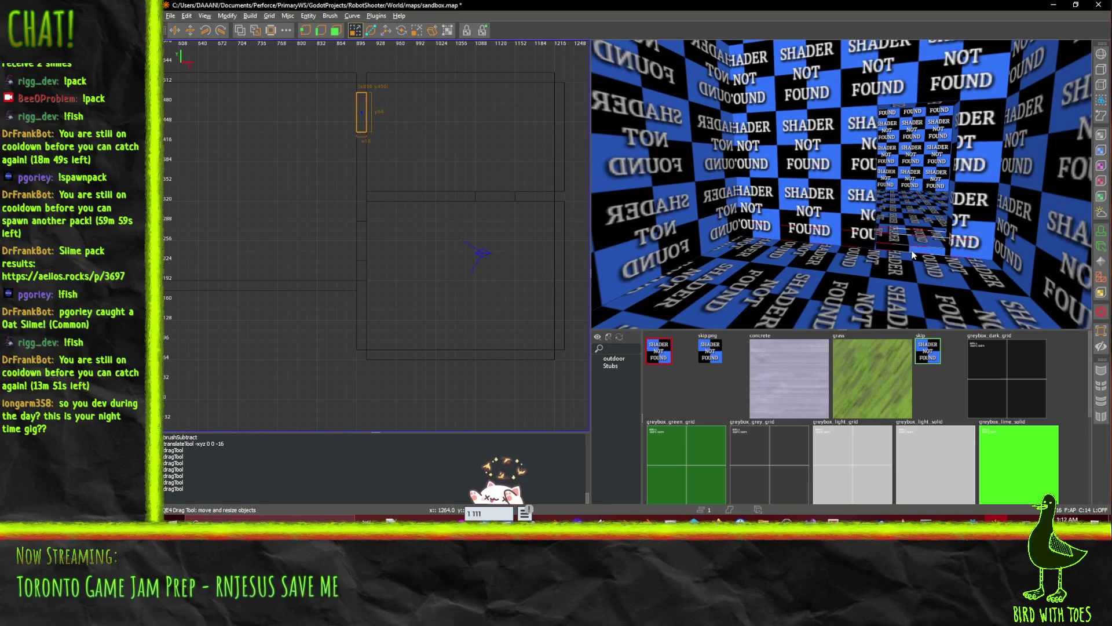
# - Draw a new small floor piece, move it 16 units left, and select it with the corridor piece
pyautogui.click(840, 277)
pyautogui.press('Escape')
pyautogui.moveTo(873, 266); pyautogui.dragTo(948, 241)
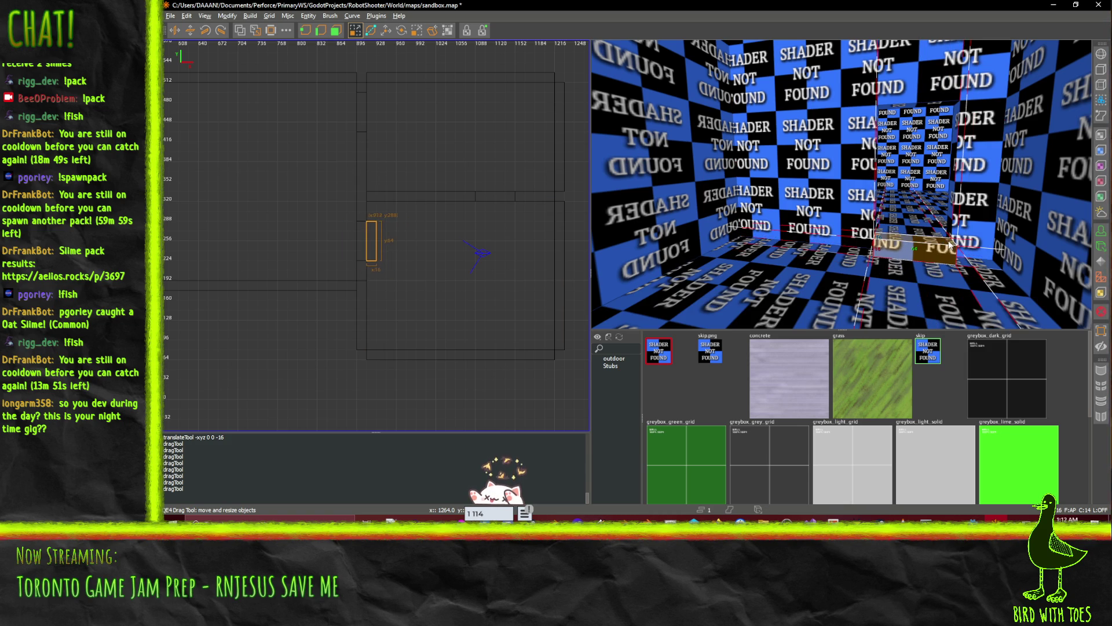
pyautogui.moveTo(377, 246); pyautogui.dragTo(368, 247)
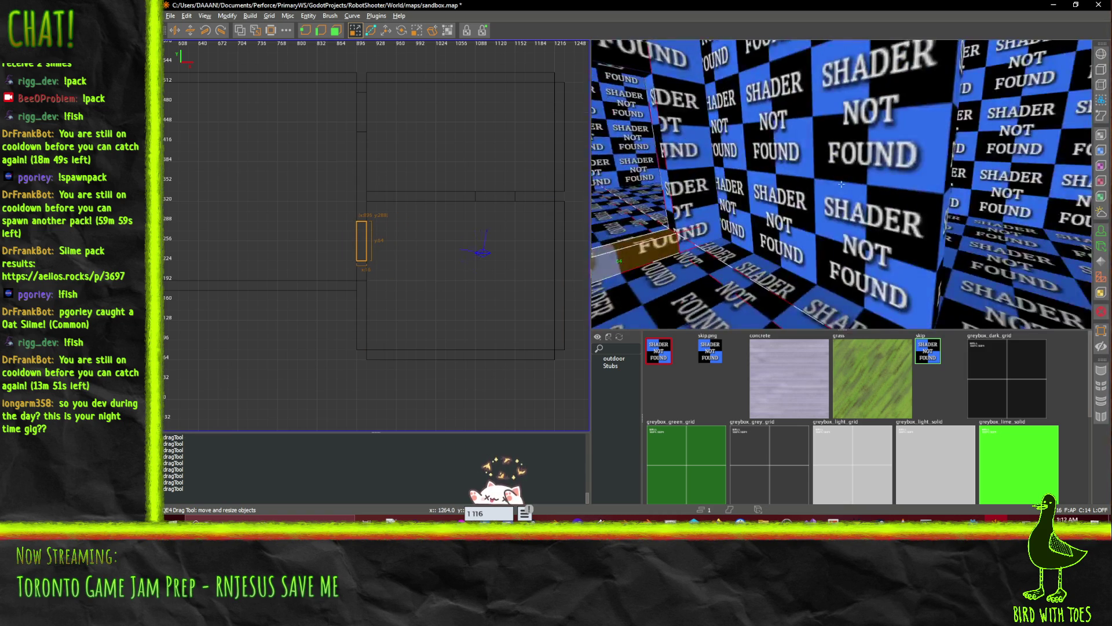
pyautogui.keyDown('ctrl'); pyautogui.click(785, 227); pyautogui.keyUp('ctrl')
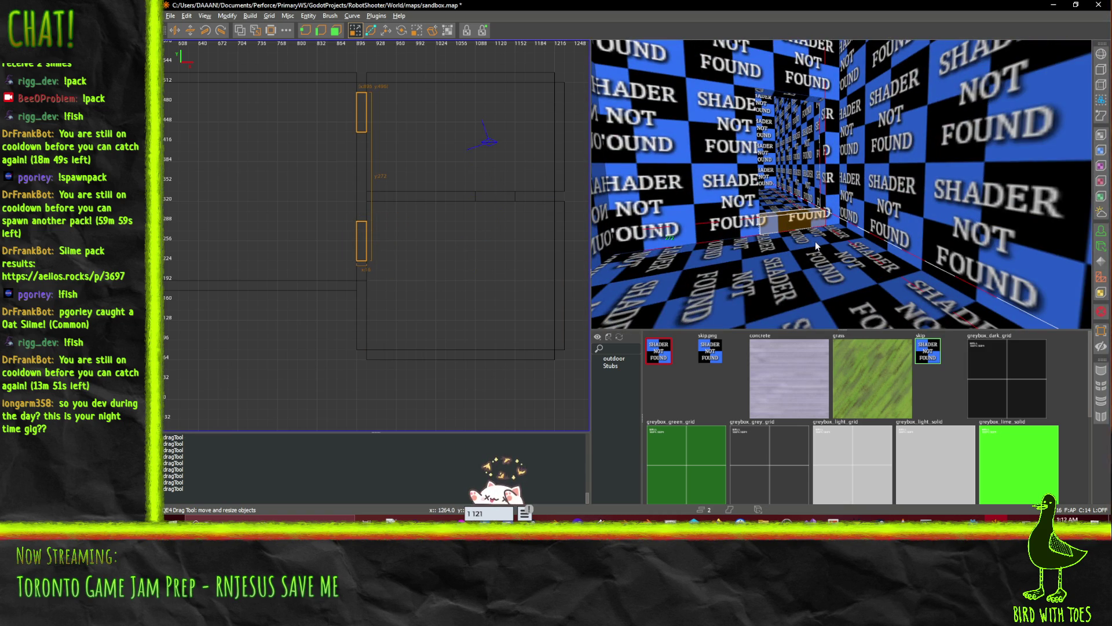
pyautogui.press('s')
pyautogui.click(748, 232)
pyautogui.press('w')
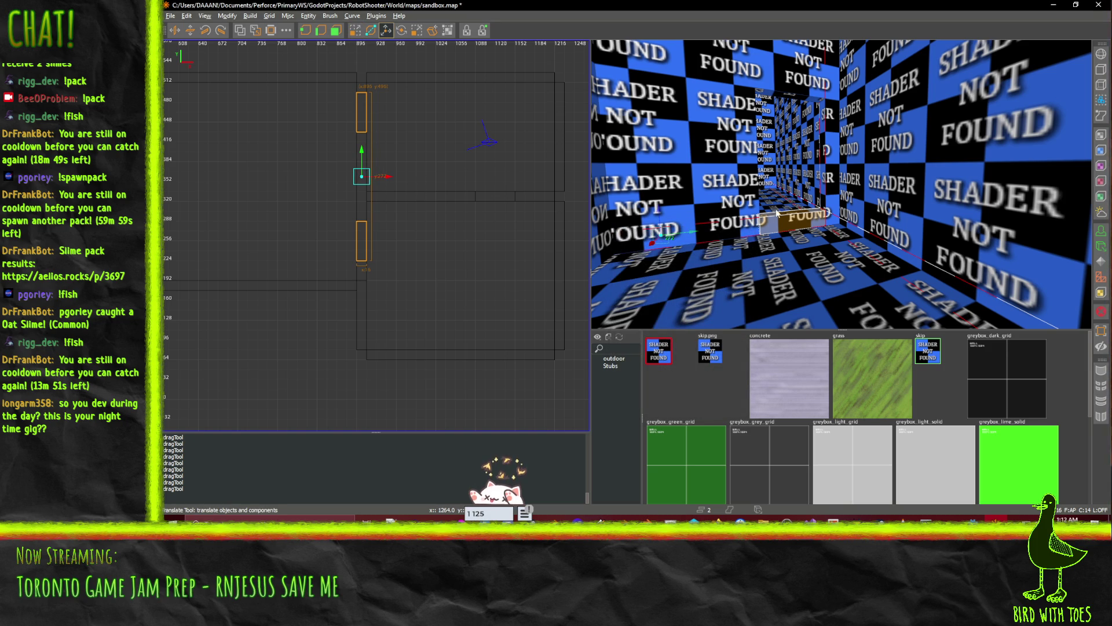
pyautogui.moveTo(778, 215); pyautogui.dragTo(783, 258)
pyautogui.scroll(3, 783, 257)
# - Review the rooms in the 3D view, then save sandbox.map with Ctrl+S
pyautogui.scroll(-8, 841, 183)
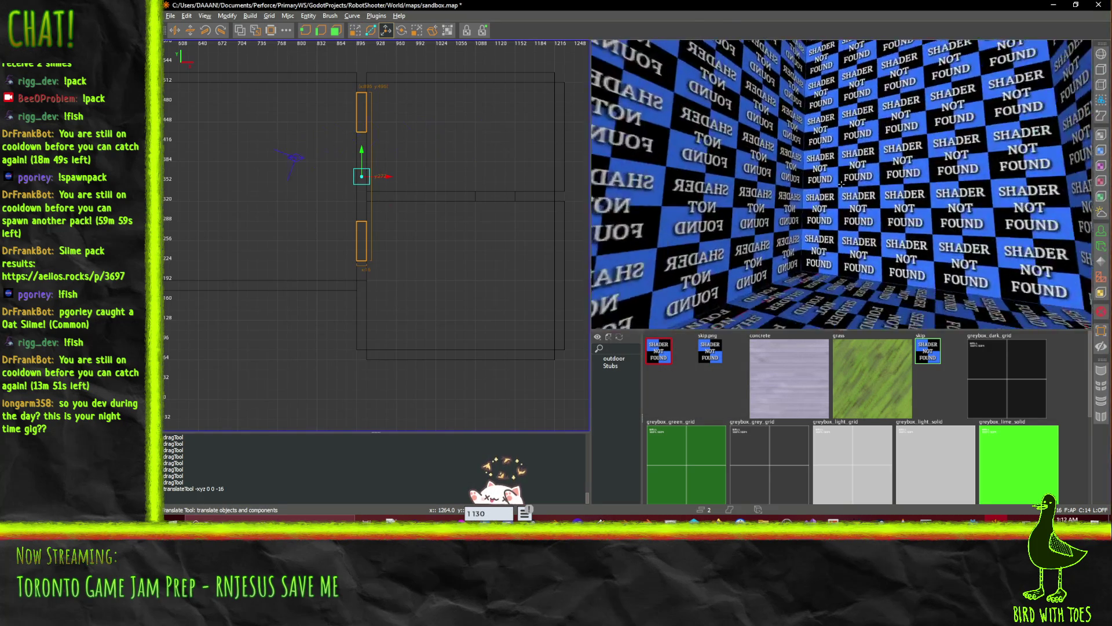
pyautogui.scroll(3, 841, 183)
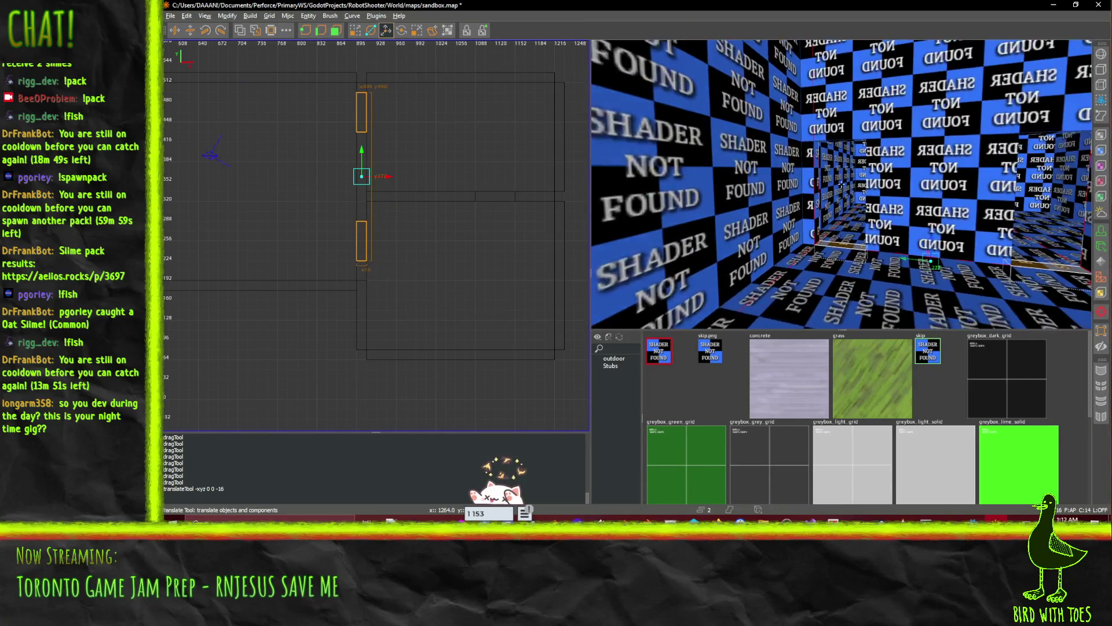
pyautogui.moveTo(841, 184); pyautogui.dragTo(841, 184)
pyautogui.hotkey('ctrl', 's')
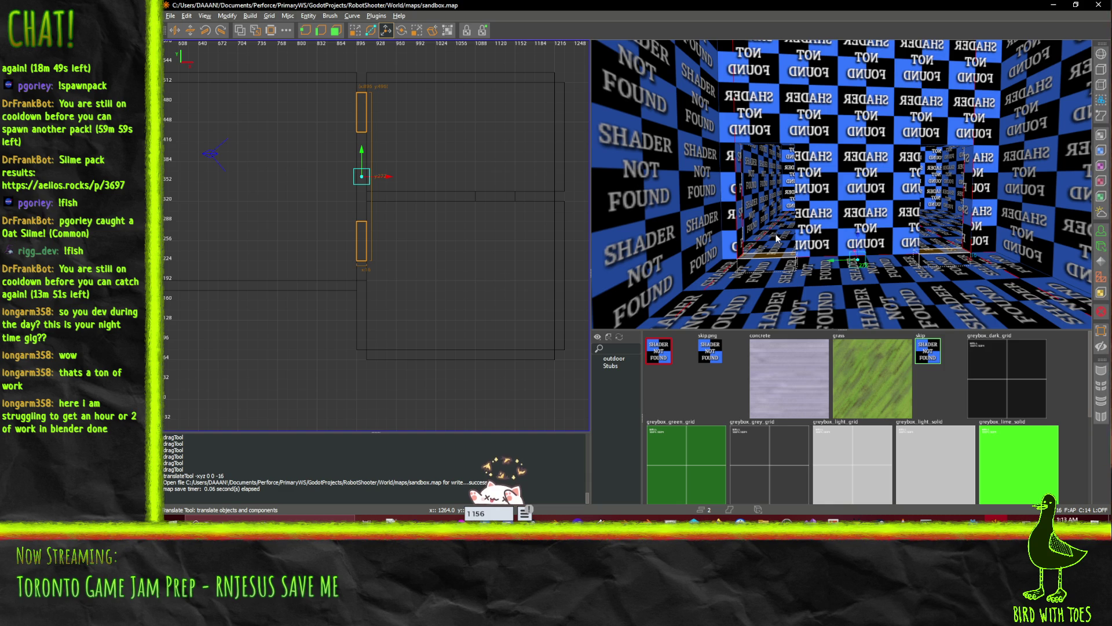
# - Apply greybox_grey_grid to the main room's floor brush
pyautogui.press('Escape')
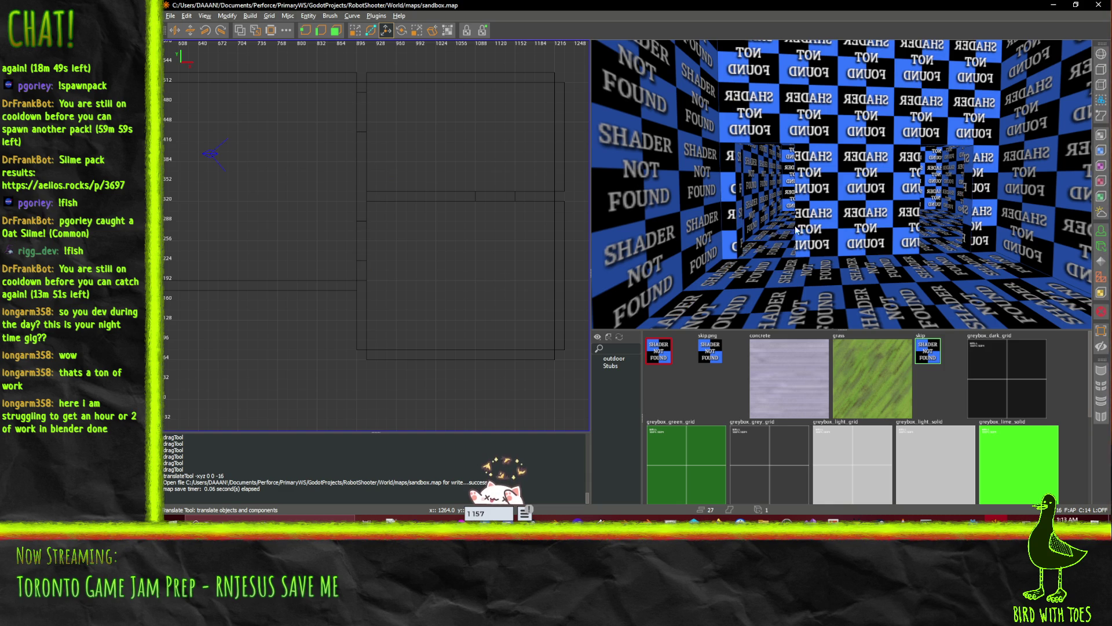
pyautogui.click(796, 231)
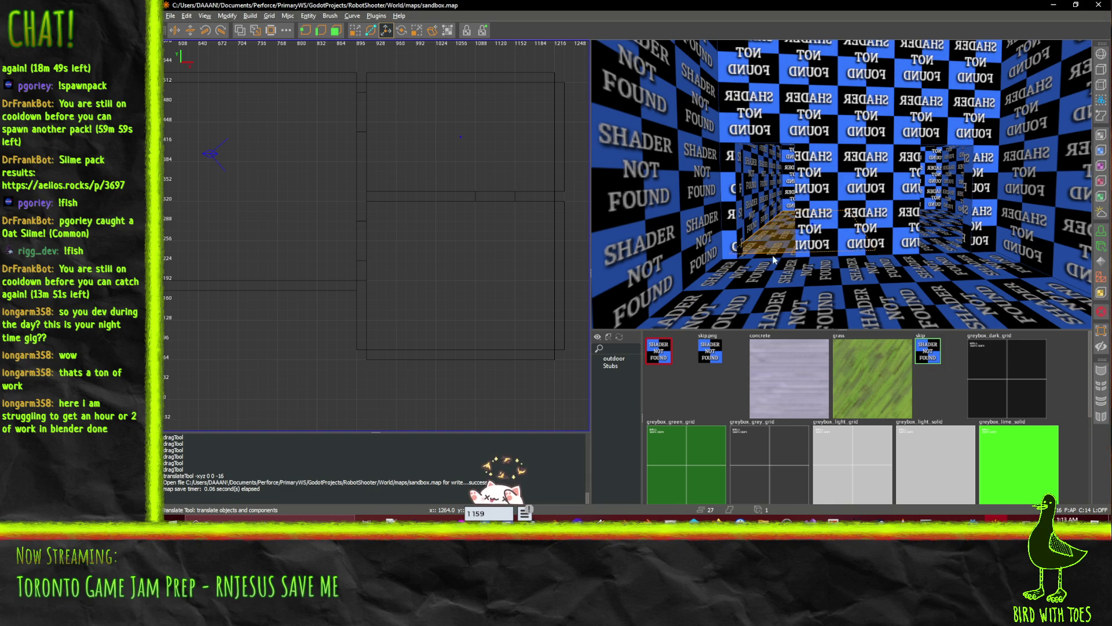
pyautogui.click(937, 237)
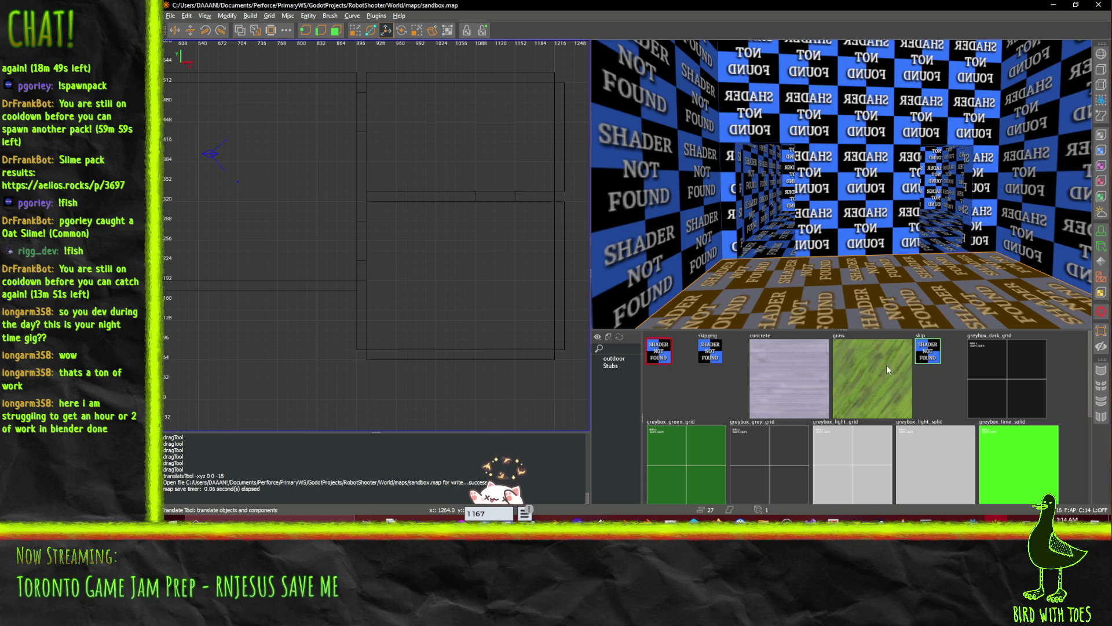
pyautogui.scroll(-3, 848, 419)
pyautogui.scroll(2, 838, 420)
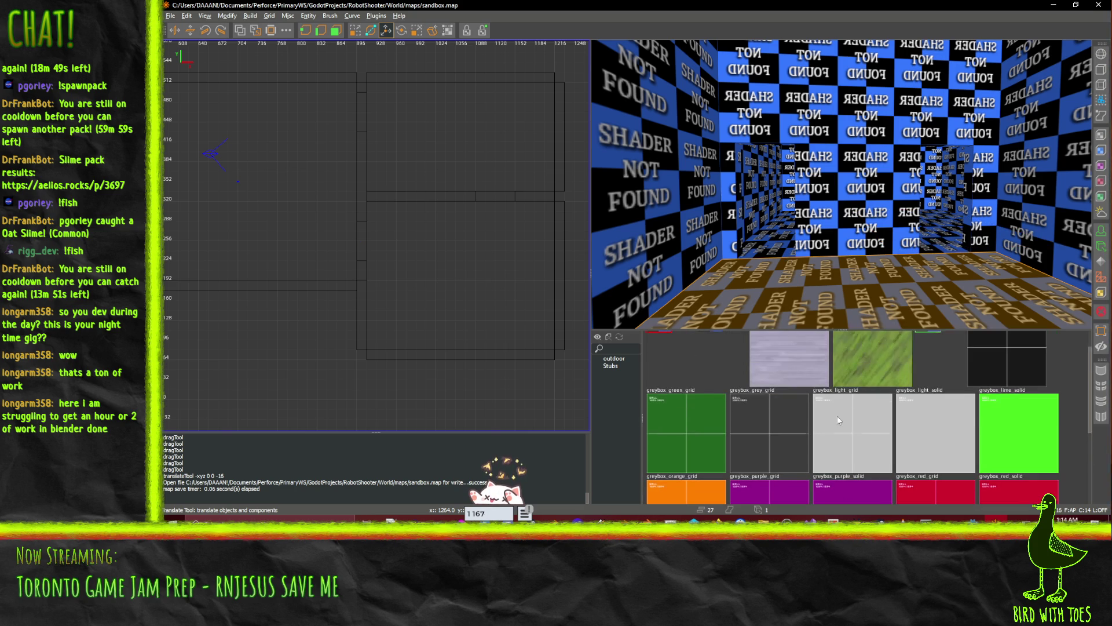
pyautogui.scroll(-1, 838, 420)
pyautogui.click(763, 405)
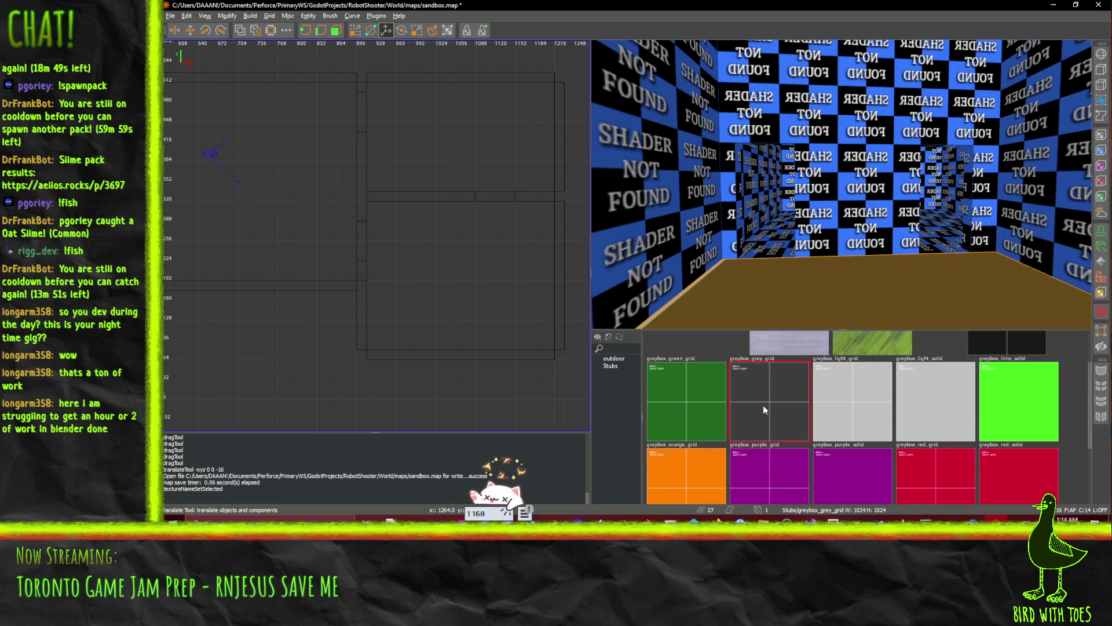
# - Select both alcove blocks and texture them with greybox_purple_grid
pyautogui.click(777, 230)
pyautogui.keyDown('shift'); pyautogui.click(795, 271); pyautogui.keyUp('shift')
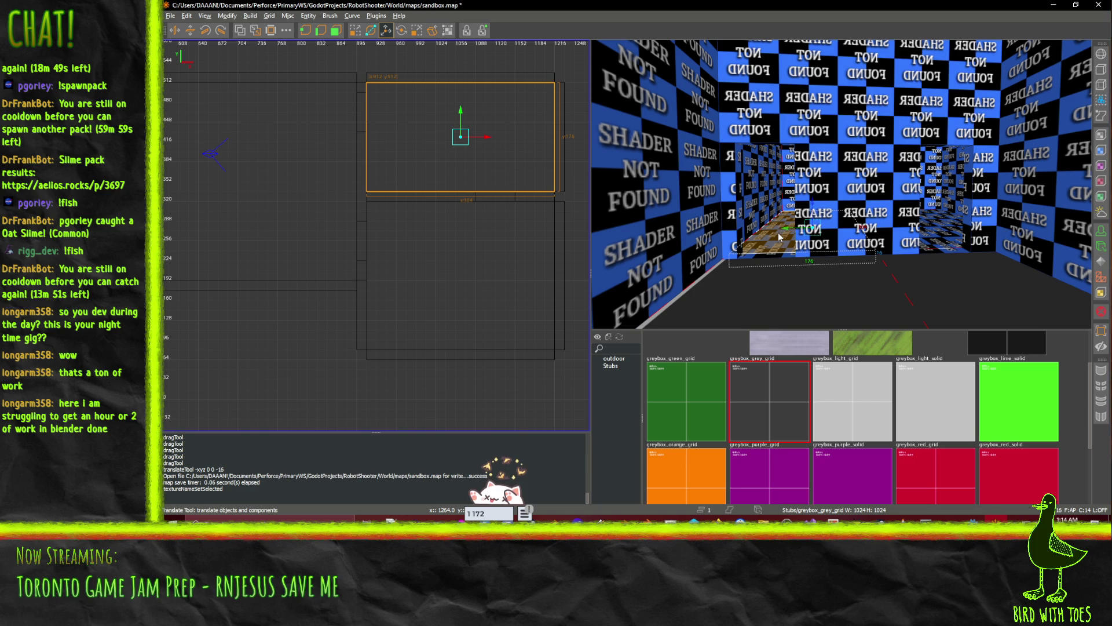
pyautogui.keyDown('shift'); pyautogui.click(933, 236); pyautogui.keyUp('shift')
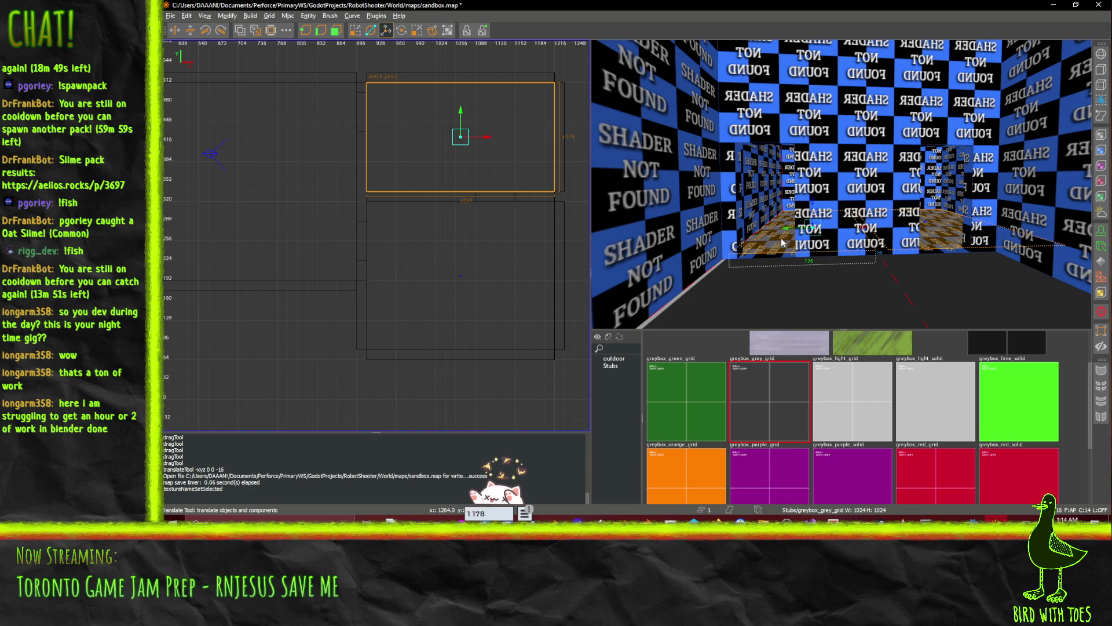
pyautogui.click(772, 254)
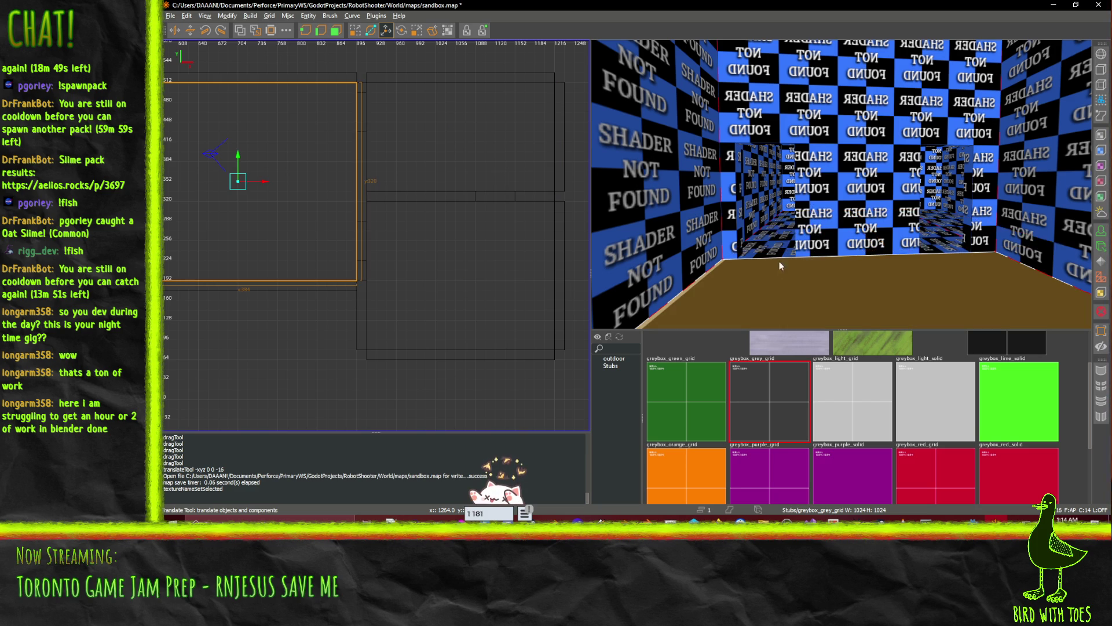
pyautogui.keyDown('shift'); pyautogui.click(778, 250); pyautogui.keyUp('shift')
pyautogui.click(938, 232)
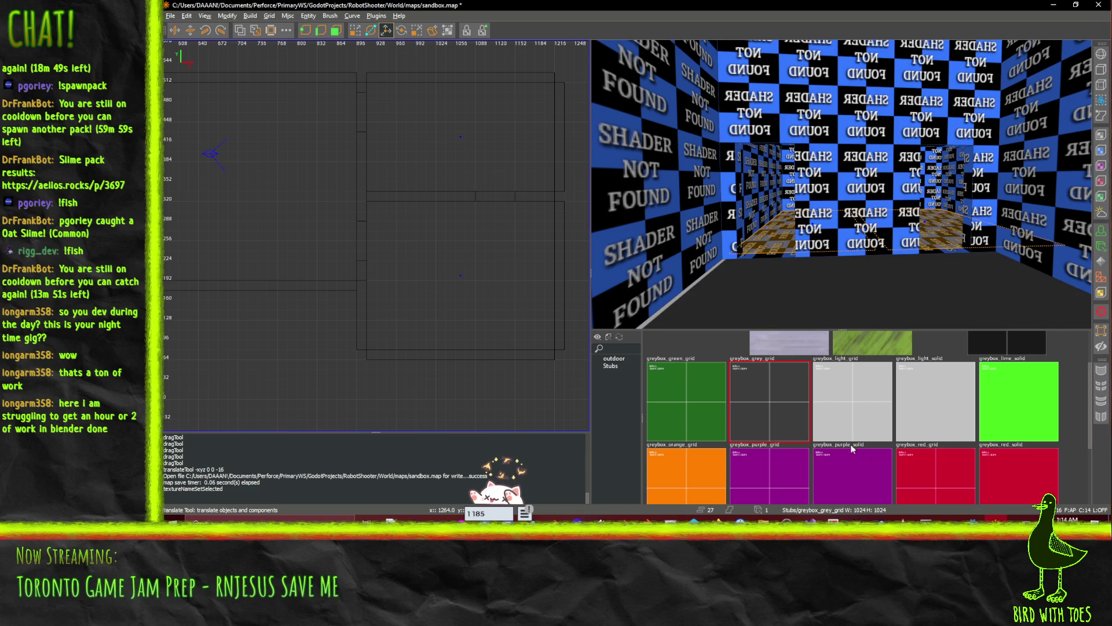
pyautogui.scroll(-2, 839, 426)
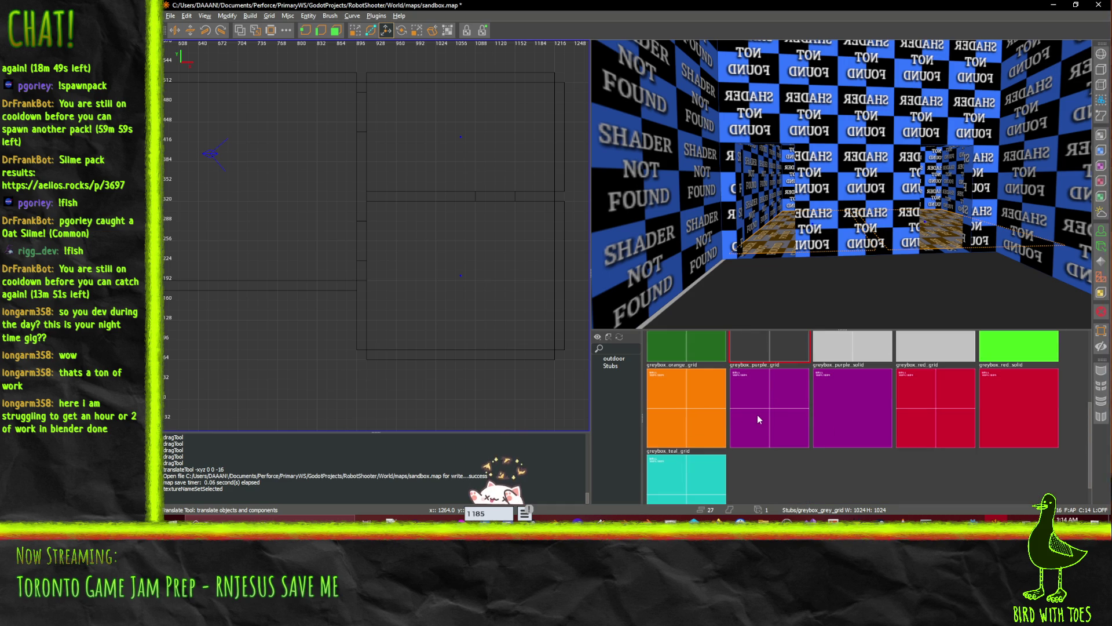
pyautogui.click(757, 414)
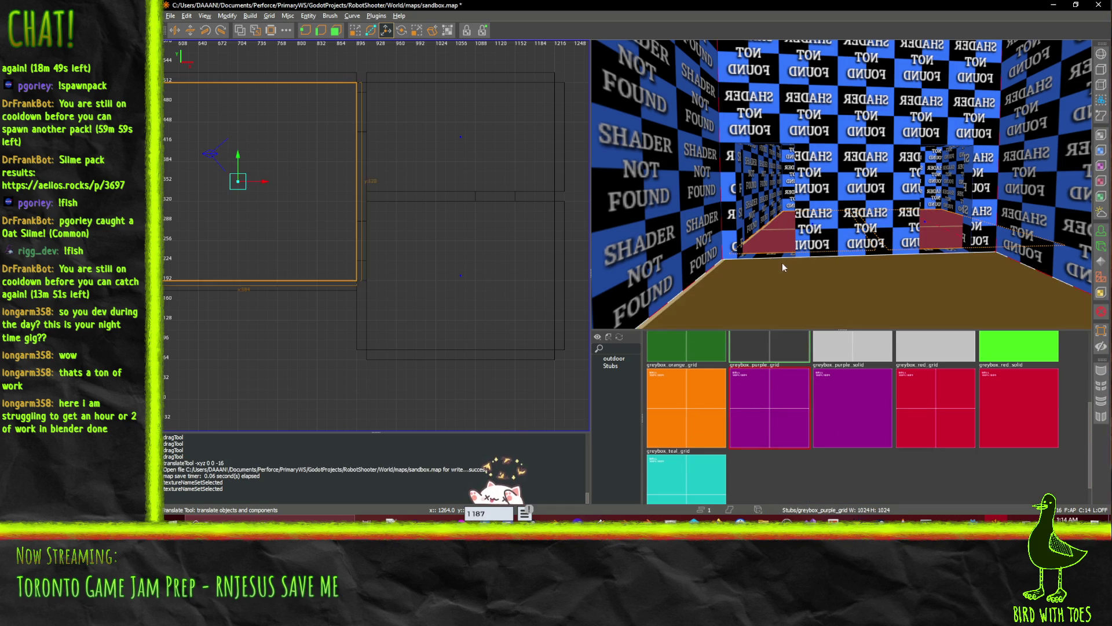
pyautogui.press('Escape')
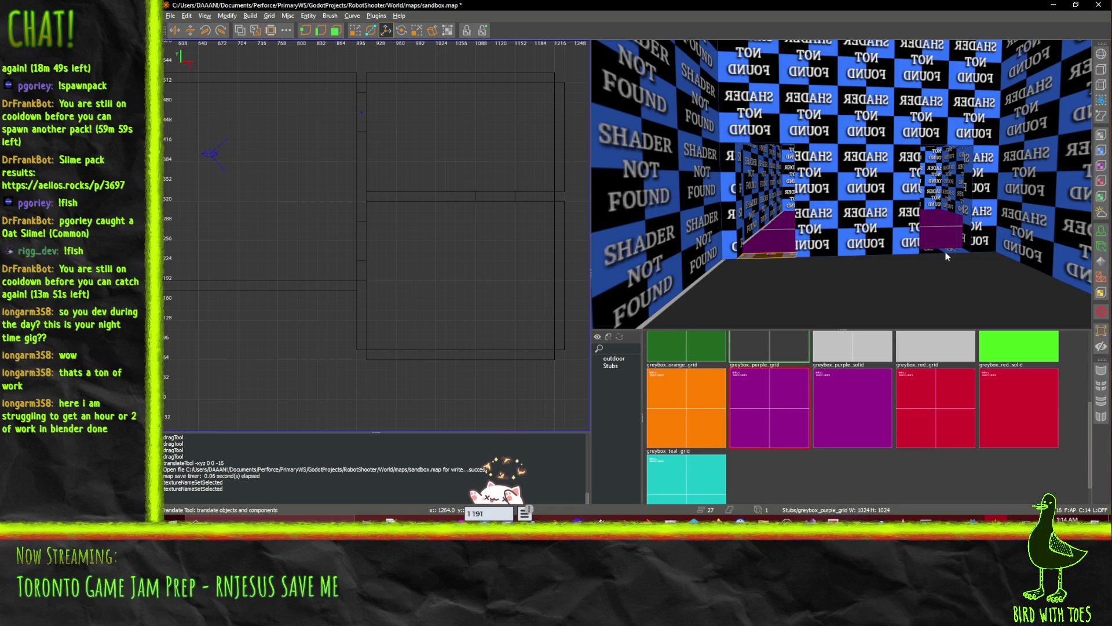
# - Find and pick the greybox_lime_solid texture in the texture browser
pyautogui.scroll(5, 869, 203)
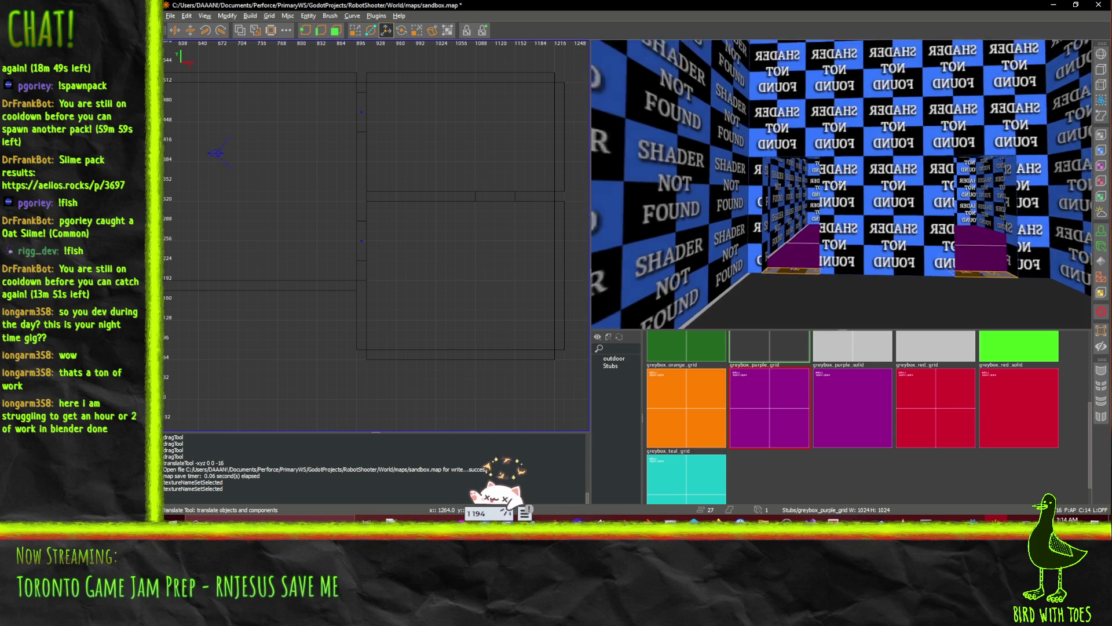
pyautogui.scroll(5, 843, 184)
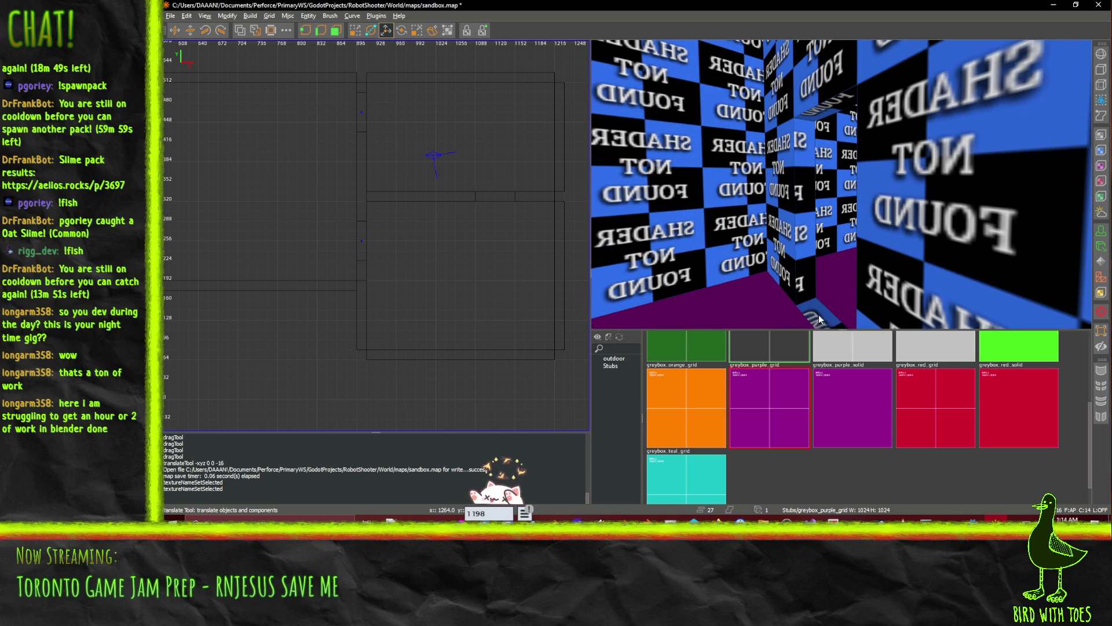
pyautogui.scroll(-10, 842, 184)
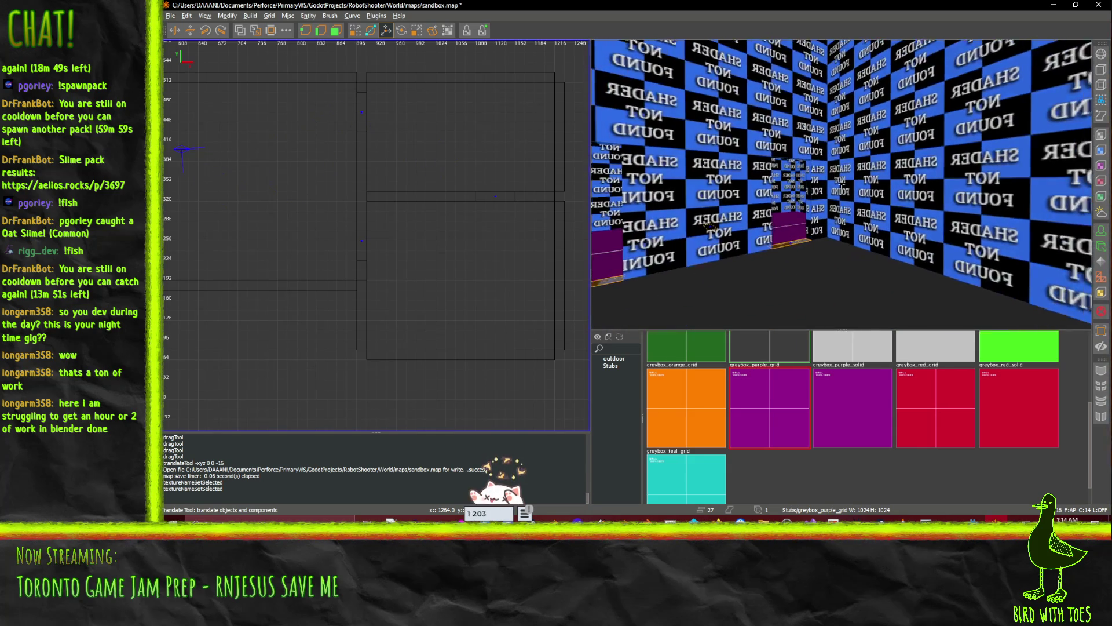
pyautogui.scroll(3, 842, 185)
pyautogui.click(1009, 355)
# - Select the alcove wall brush and center the 3D view on it
pyautogui.scroll(1, 1010, 376)
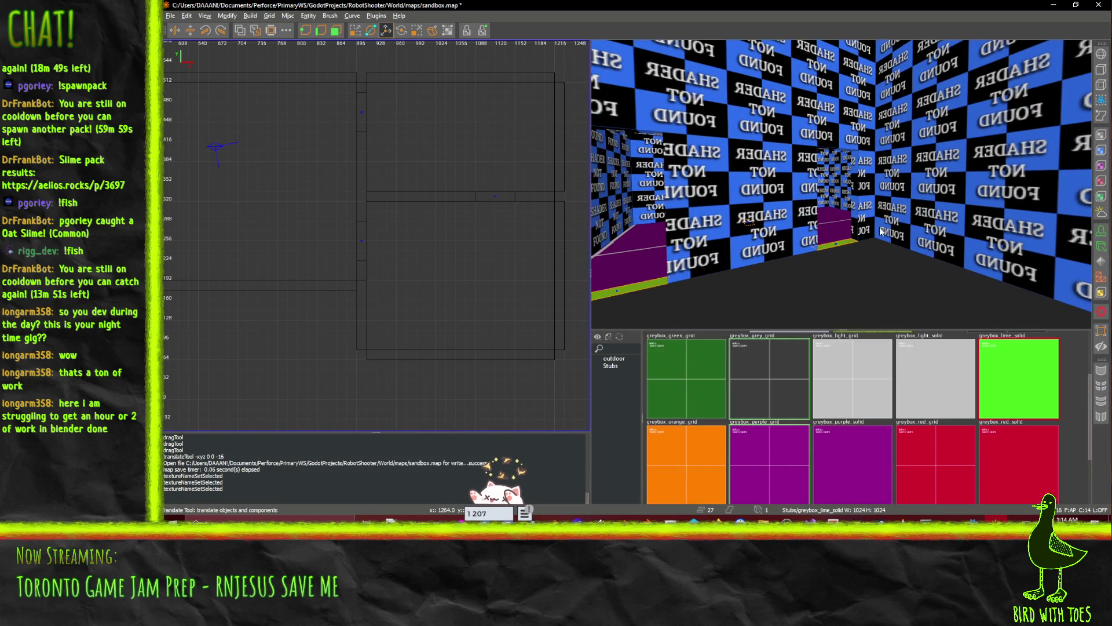
pyautogui.scroll(1, 841, 184)
pyautogui.scroll(6, 842, 184)
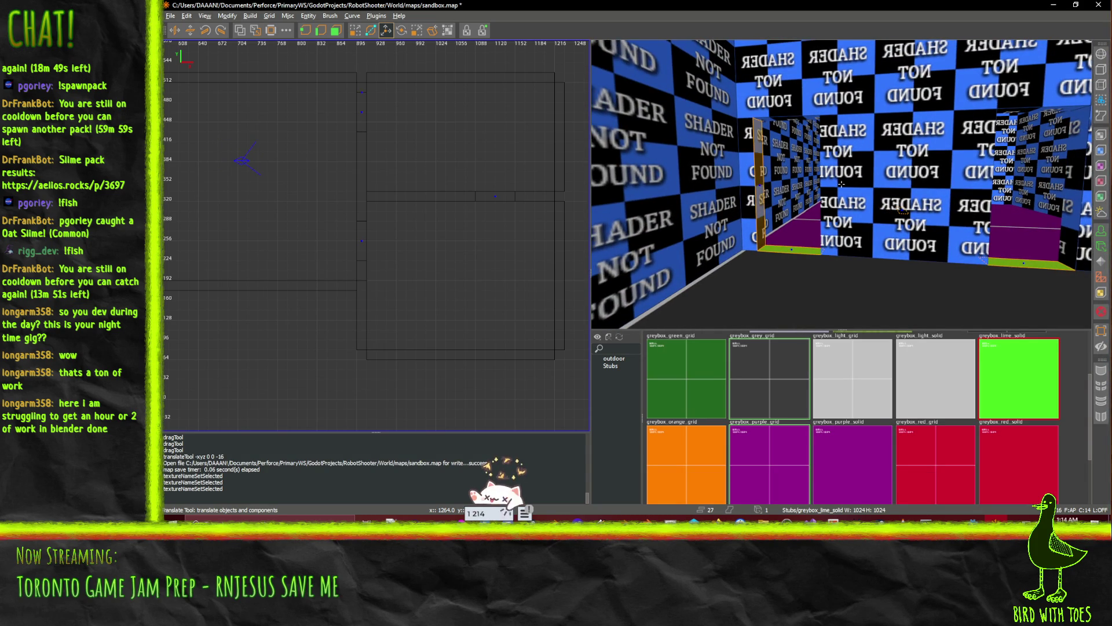
pyautogui.scroll(5, 765, 188)
pyautogui.scroll(3, 815, 107)
pyautogui.click(814, 106)
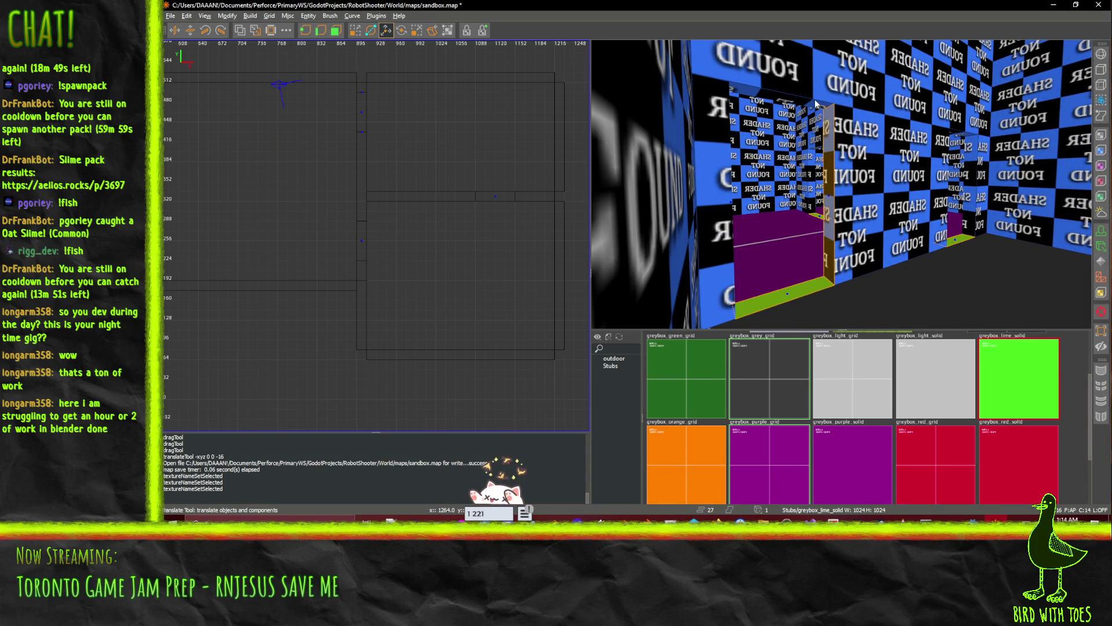
pyautogui.hotkey('ctrl', 'u')
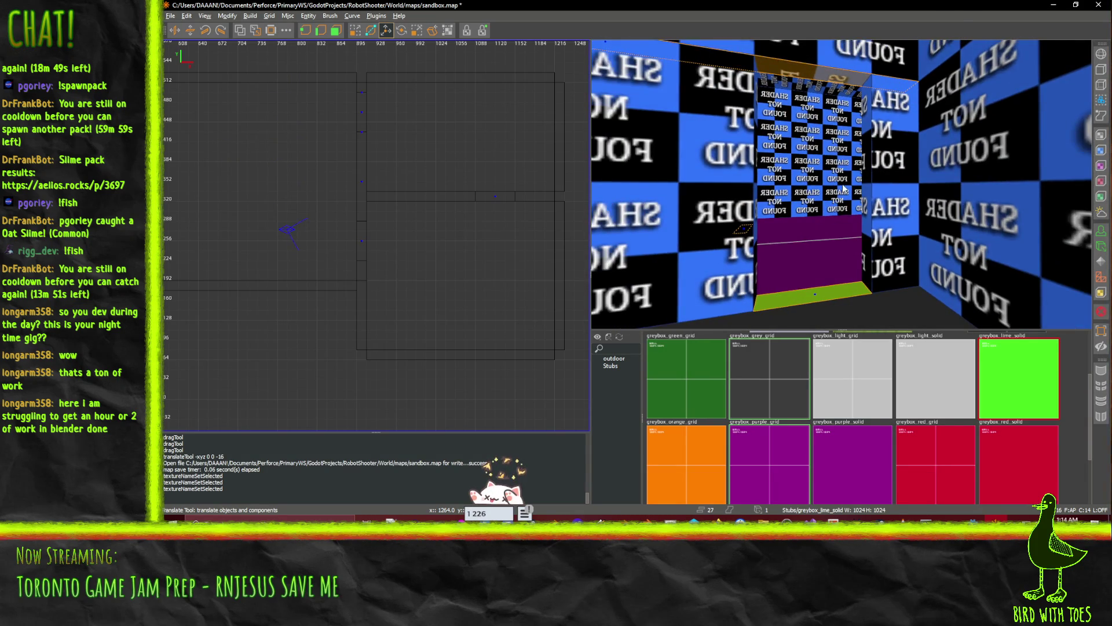
pyautogui.moveTo(864, 136); pyautogui.dragTo(877, 228)
pyautogui.hotkey('ctrl', 'u')
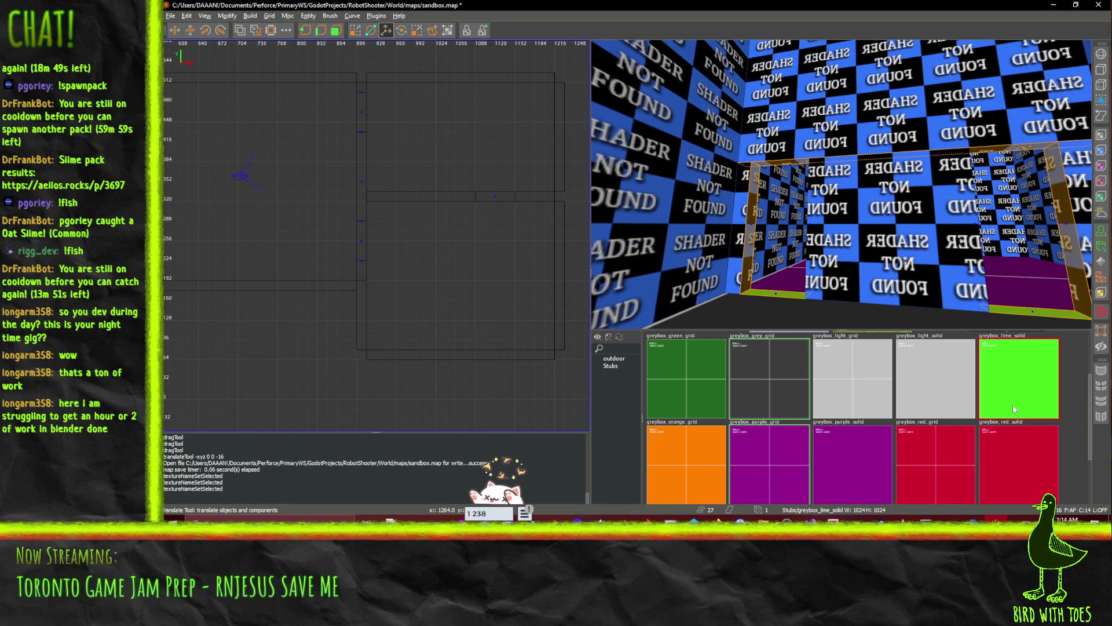
pyautogui.scroll(5, 841, 184)
pyautogui.scroll(-5, 841, 184)
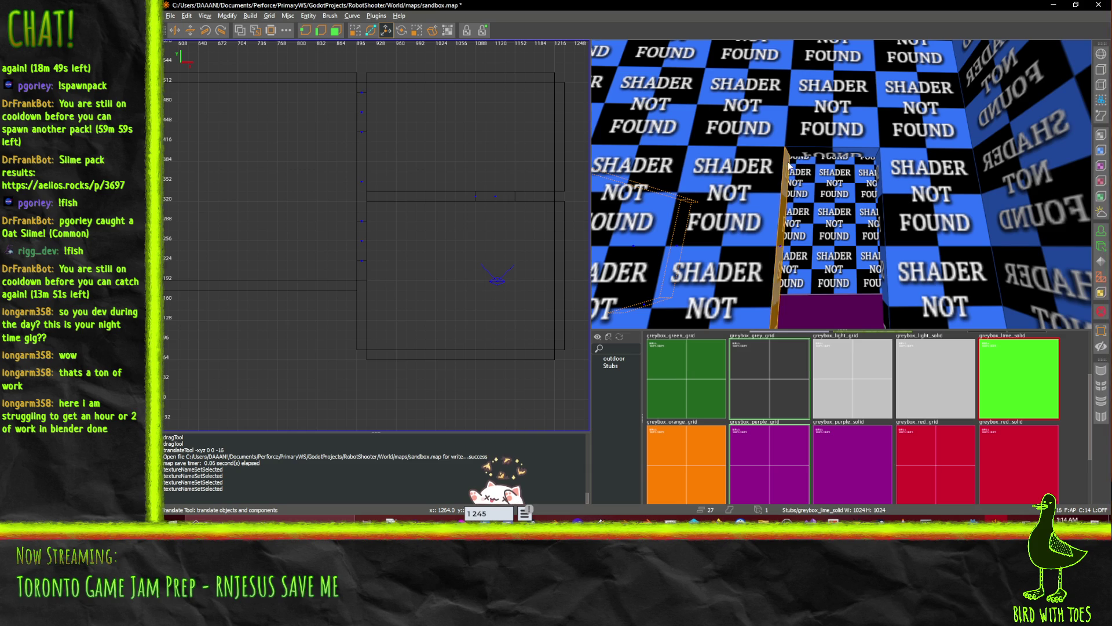
# - Select both the left and right doorway frame pieces
pyautogui.click(812, 154)
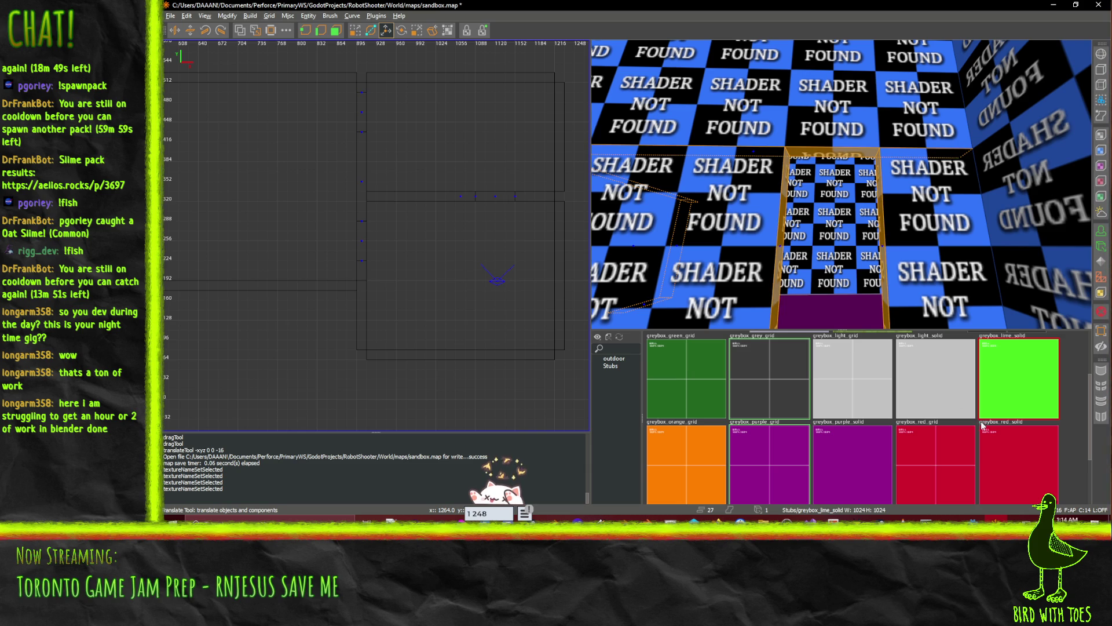
pyautogui.press('Escape')
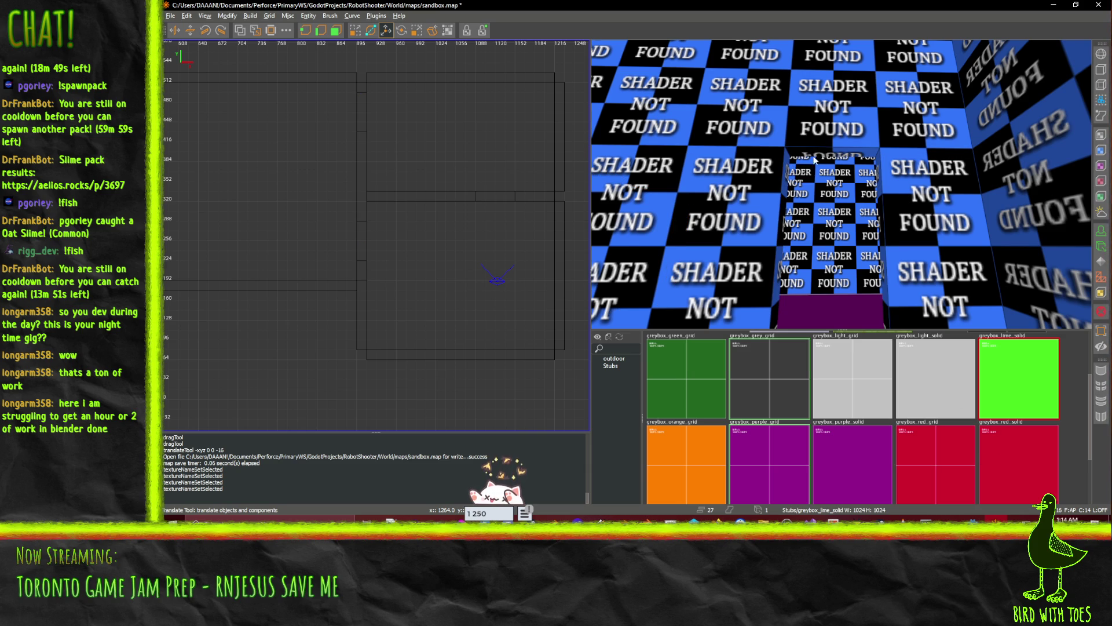
pyautogui.click(810, 156)
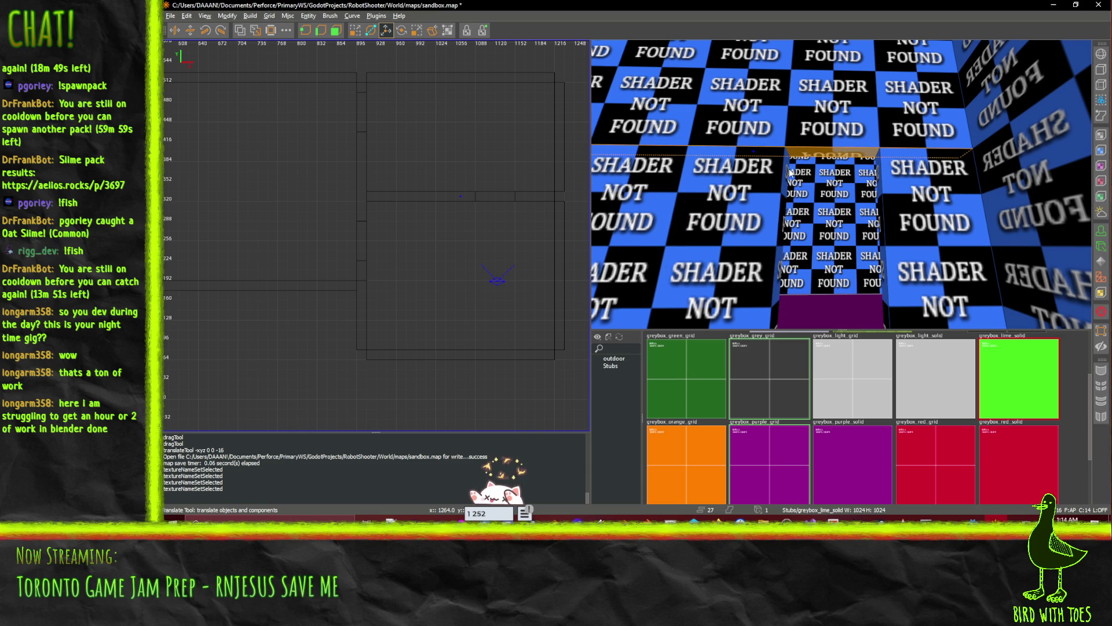
pyautogui.click(880, 200)
pyautogui.scroll(-1, 950, 339)
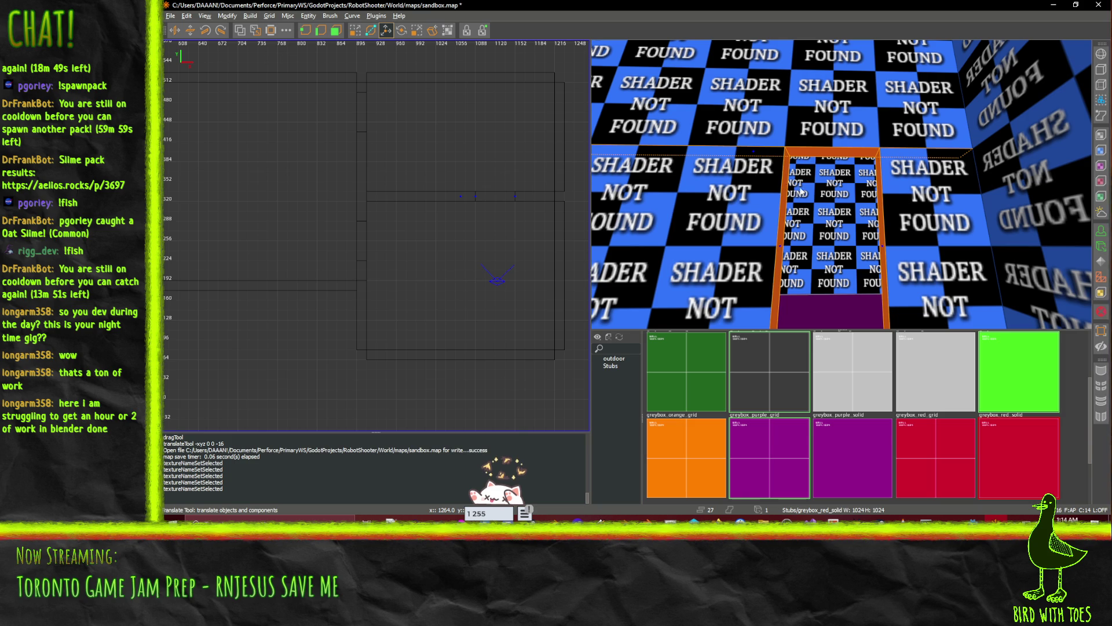
# - Select the upper wall brush facing the doorway and briefly check its Surface Inspector
pyautogui.press('s')
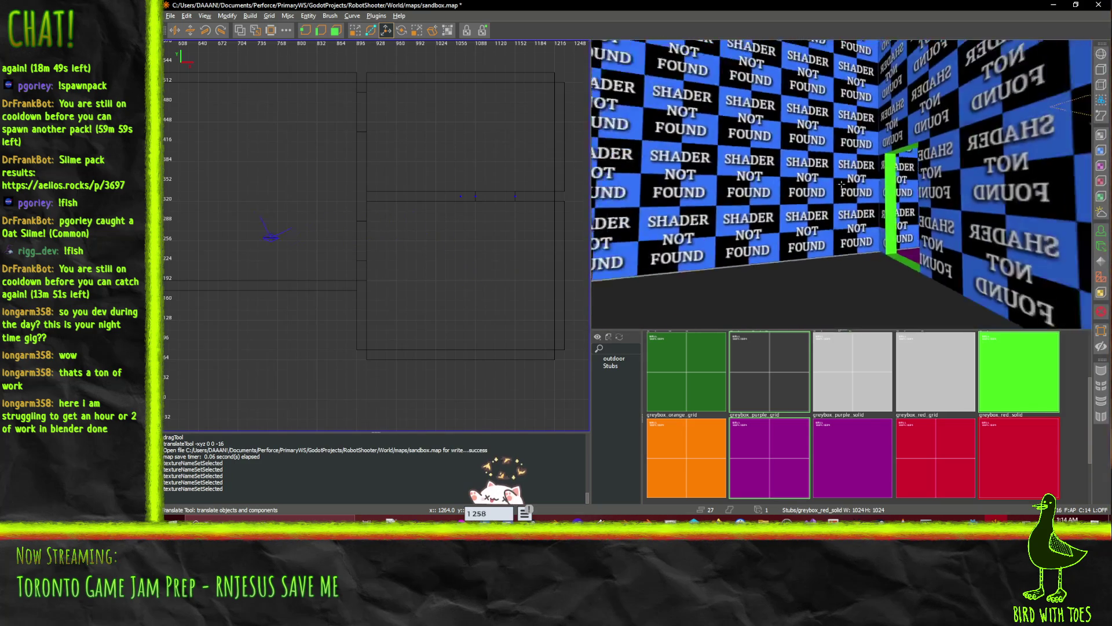
pyautogui.press('w')
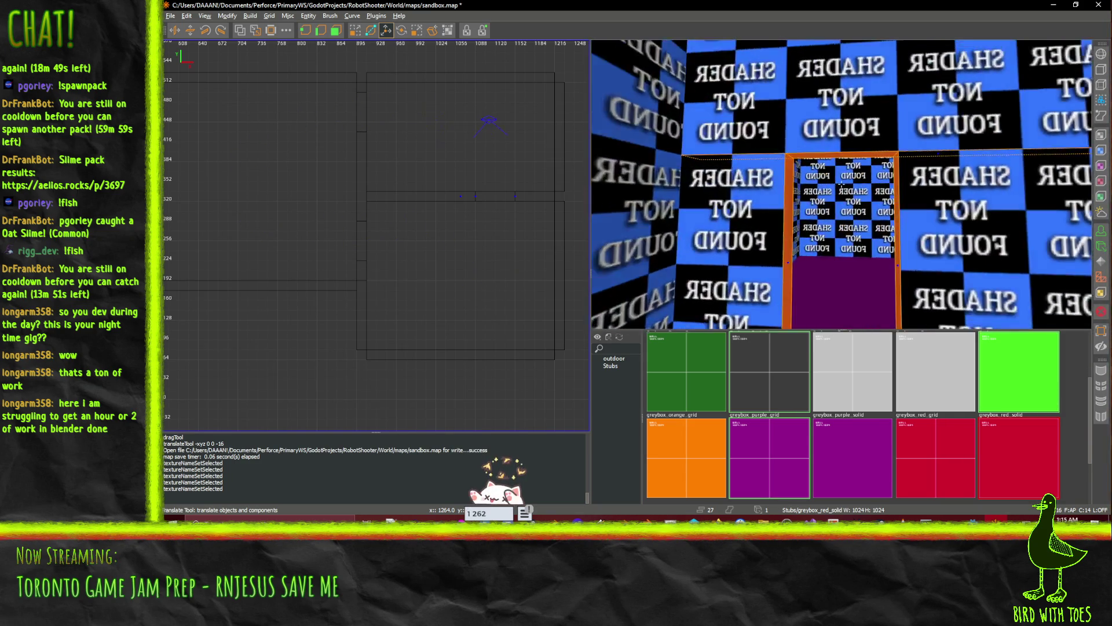
pyautogui.press('w')
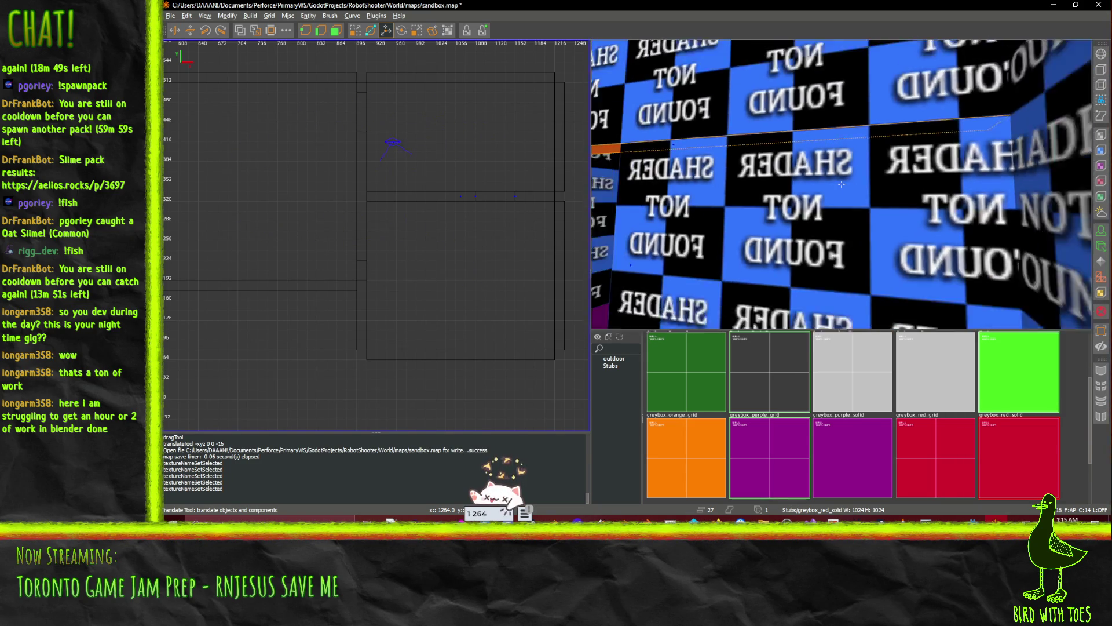
pyautogui.click(876, 130)
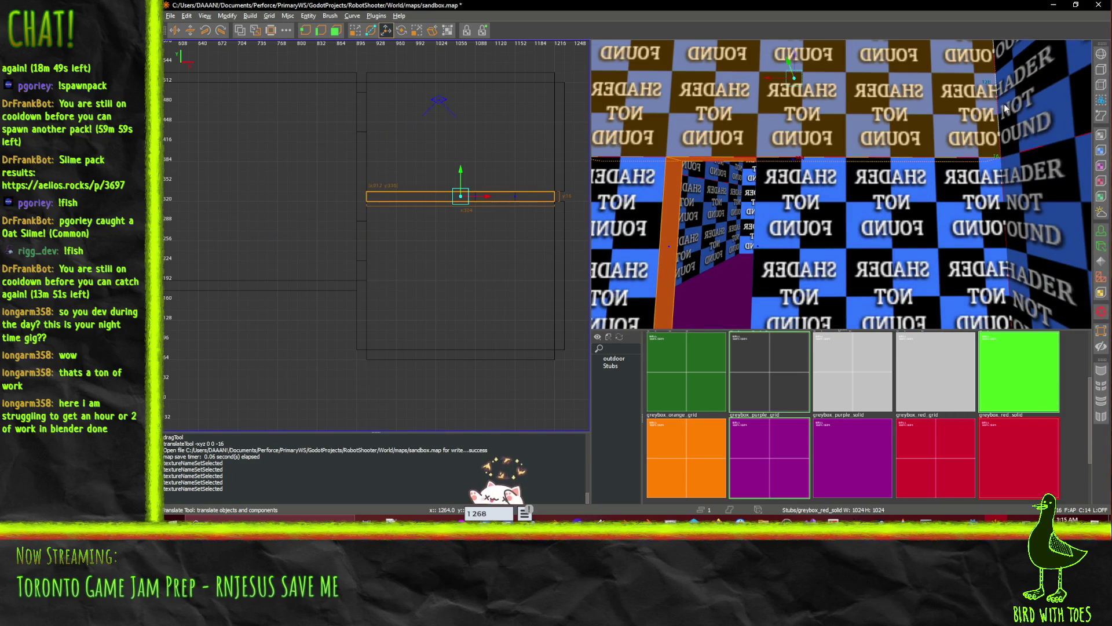
pyautogui.press('w')
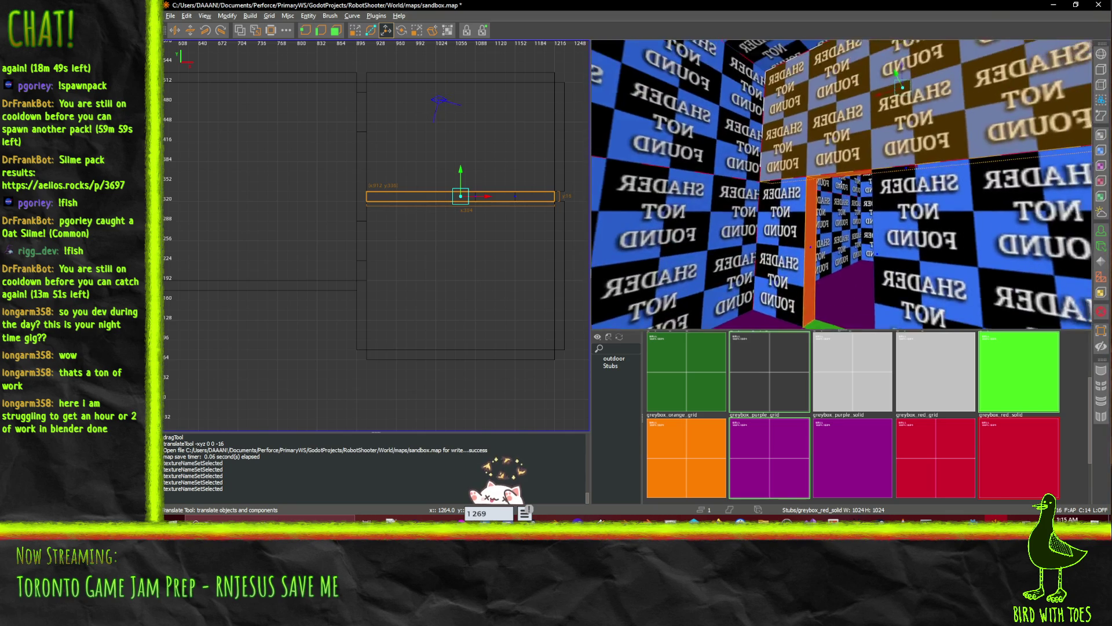
pyautogui.press('s')
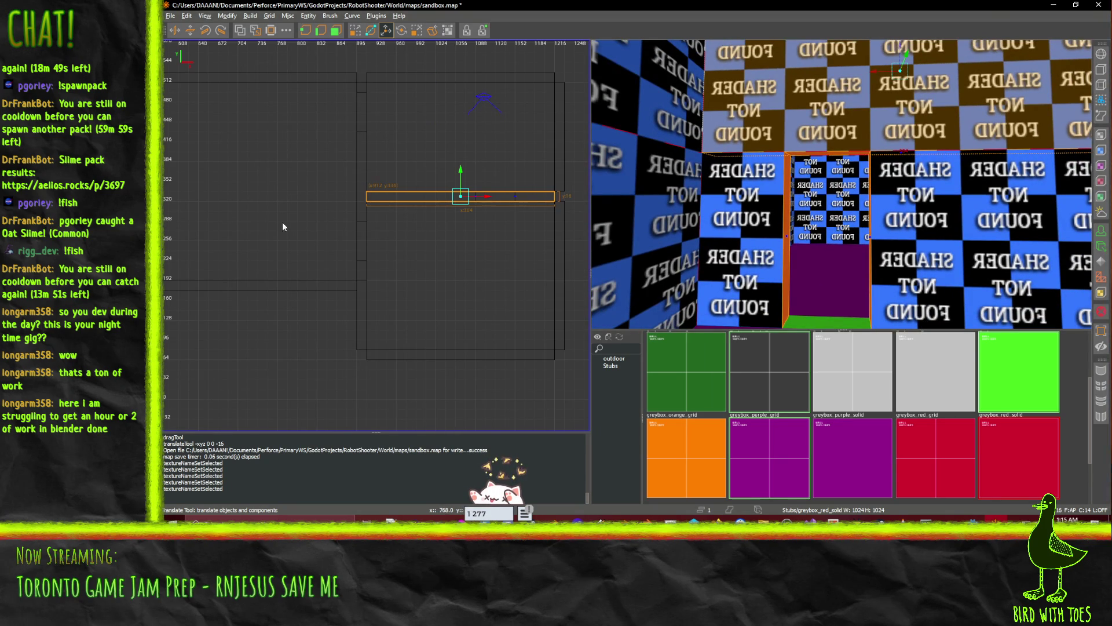
pyautogui.press('s')
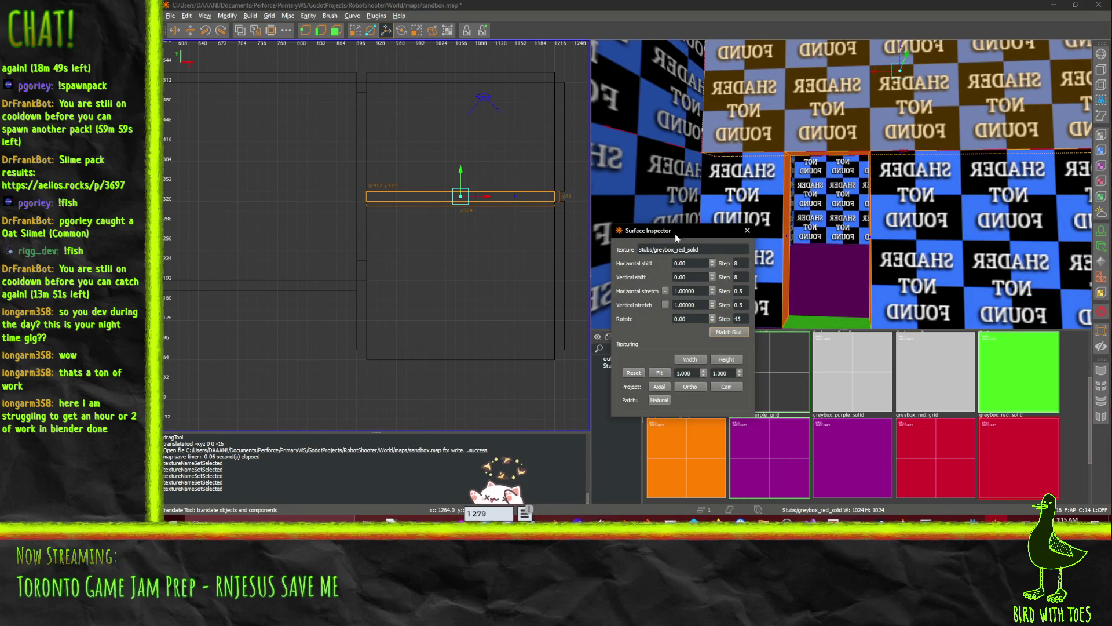
pyautogui.click(747, 230)
# - Try narrowing the brush to 128 and 96 units, then undo back to 304
pyautogui.moveTo(293, 194)
pyautogui.mouseDown()
pyautogui.moveTo(434, 211)
pyautogui.moveTo(393, 207)
pyautogui.mouseUp()
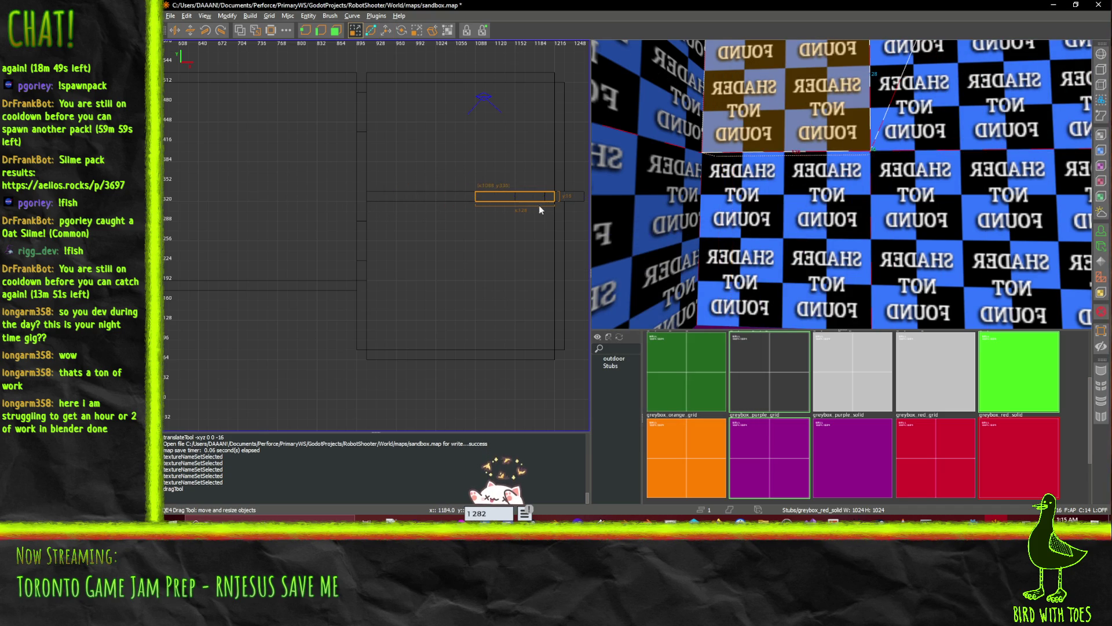
pyautogui.moveTo(571, 198)
pyautogui.mouseDown()
pyautogui.moveTo(551, 200)
pyautogui.moveTo(566, 200)
pyautogui.mouseUp()
pyautogui.hotkey('ctrl', 'z')
pyautogui.hotkey('ctrl', 'z')
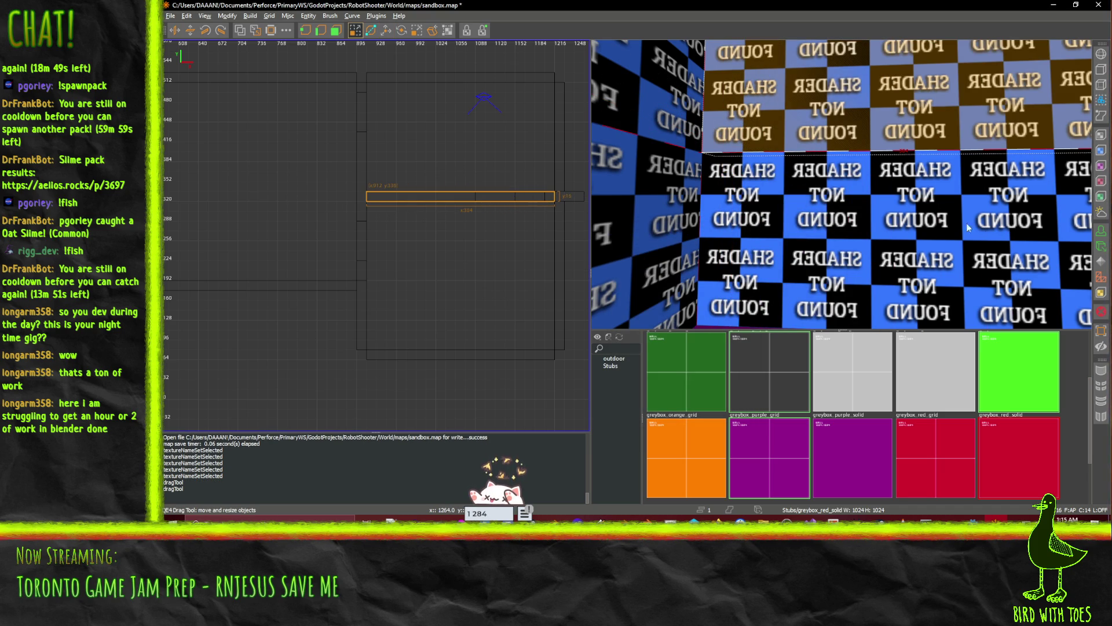
pyautogui.press('d')
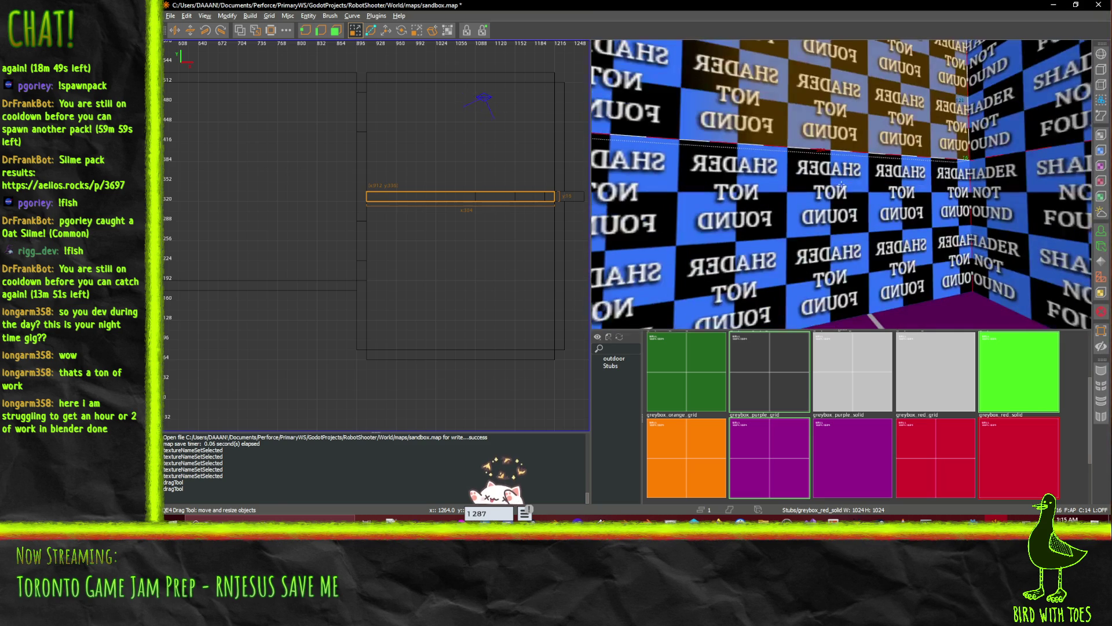
pyautogui.press('w')
pyautogui.hotkey('ctrl', 'z')
pyautogui.hotkey('ctrl', 'z')
pyautogui.hotkey('ctrl', 'z')
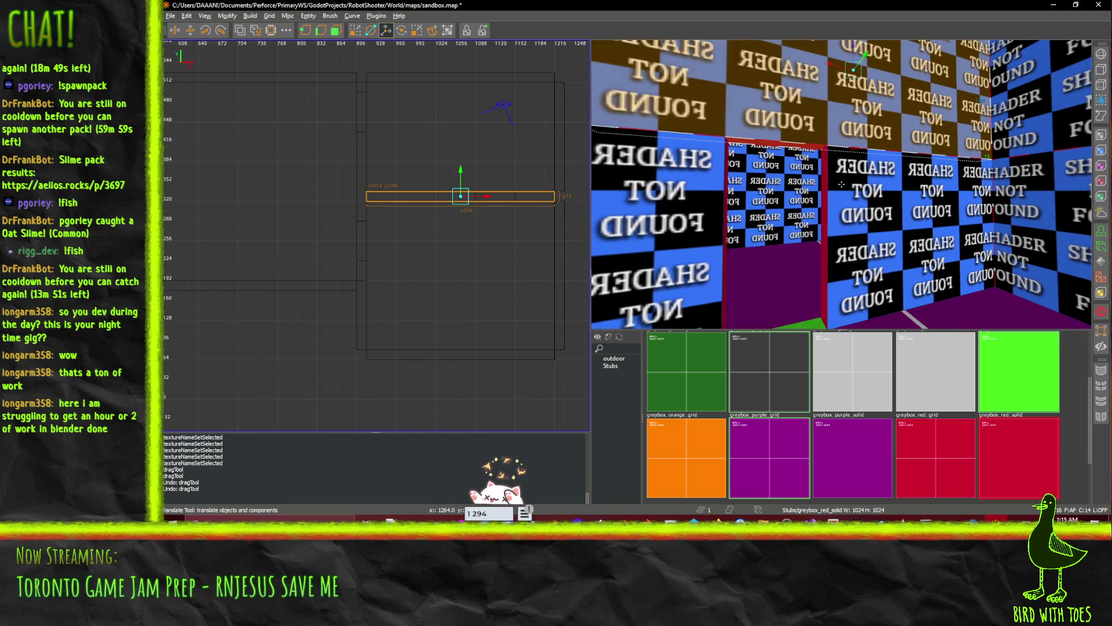
pyautogui.hotkey('ctrl', 'shift', 'z')
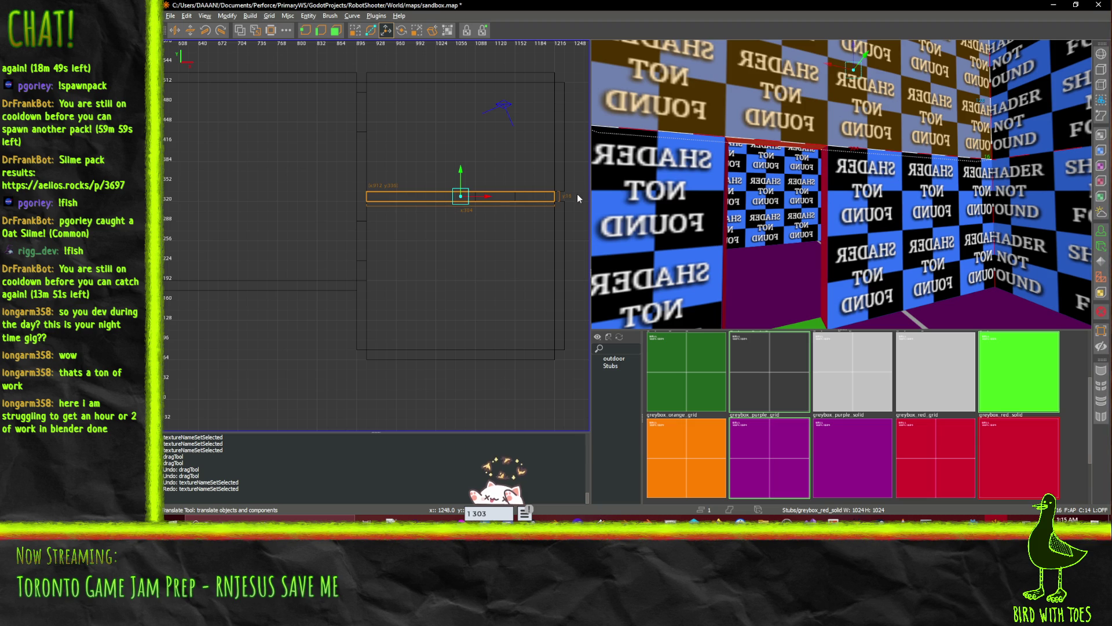
# - Drag the brush's right edge to shorten it from 304 to 240 units
pyautogui.press('s')
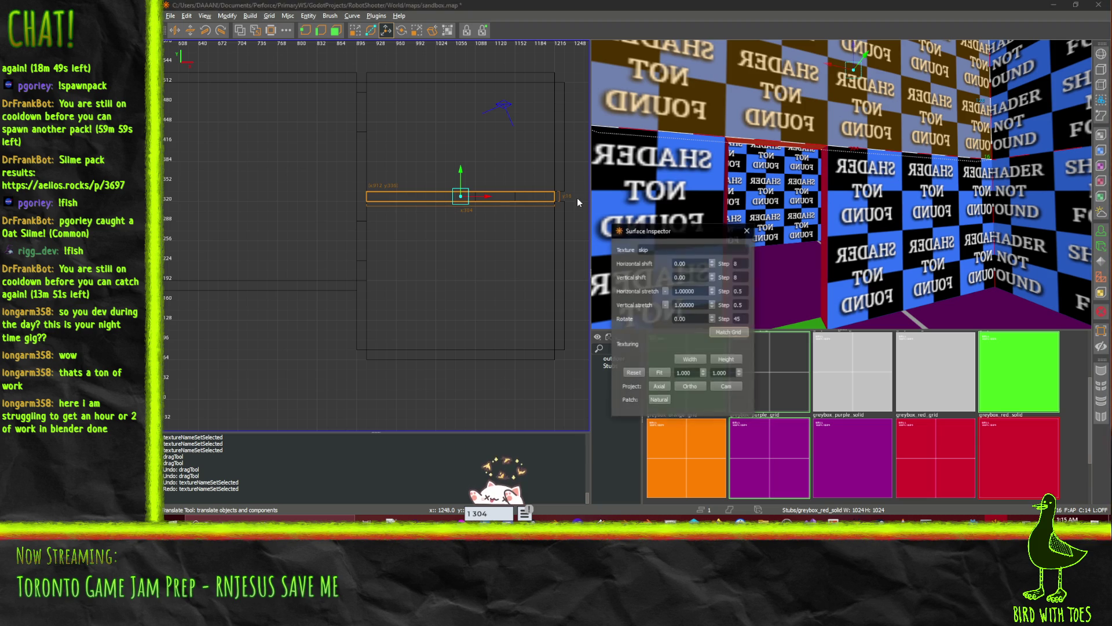
pyautogui.press('Escape')
pyautogui.press('q')
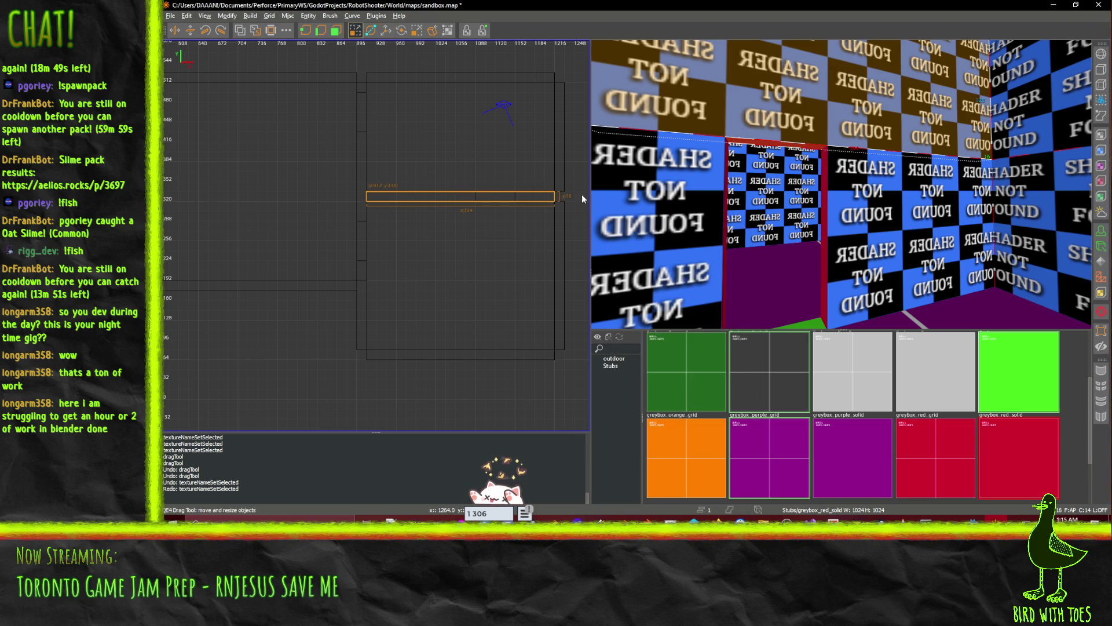
pyautogui.moveTo(582, 193)
pyautogui.mouseDown()
pyautogui.moveTo(541, 195)
pyautogui.moveTo(561, 197)
pyautogui.mouseUp()
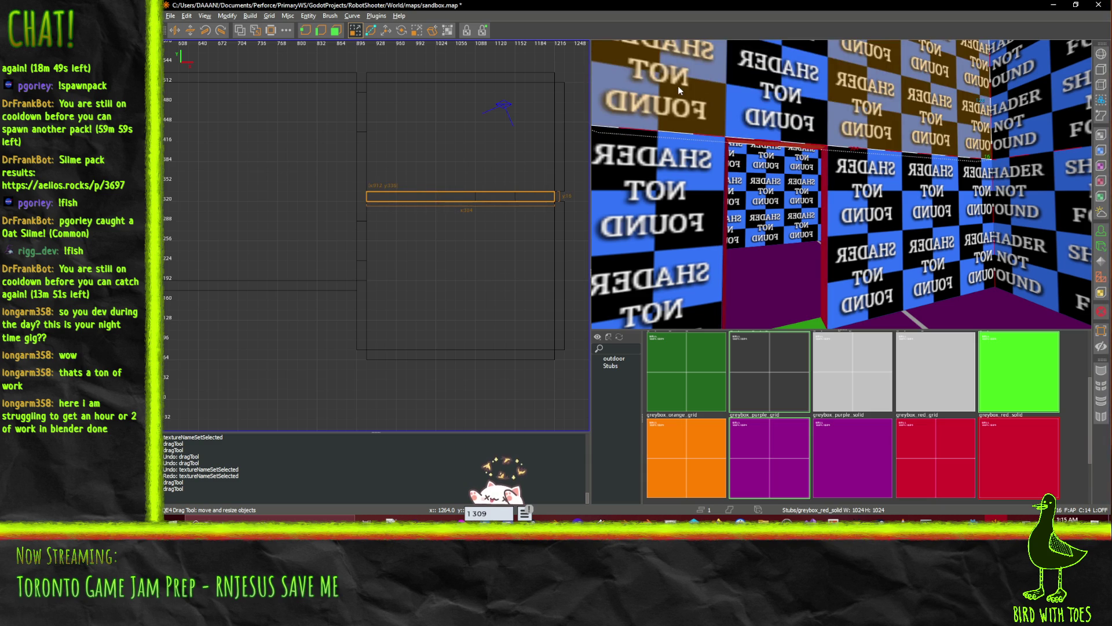
# - Undo an accidental deletion and pull the top wall brush's right end back to x 805
pyautogui.press('Delete')
pyautogui.keyDown('shift'); pyautogui.click(696, 145); pyautogui.keyUp('shift')
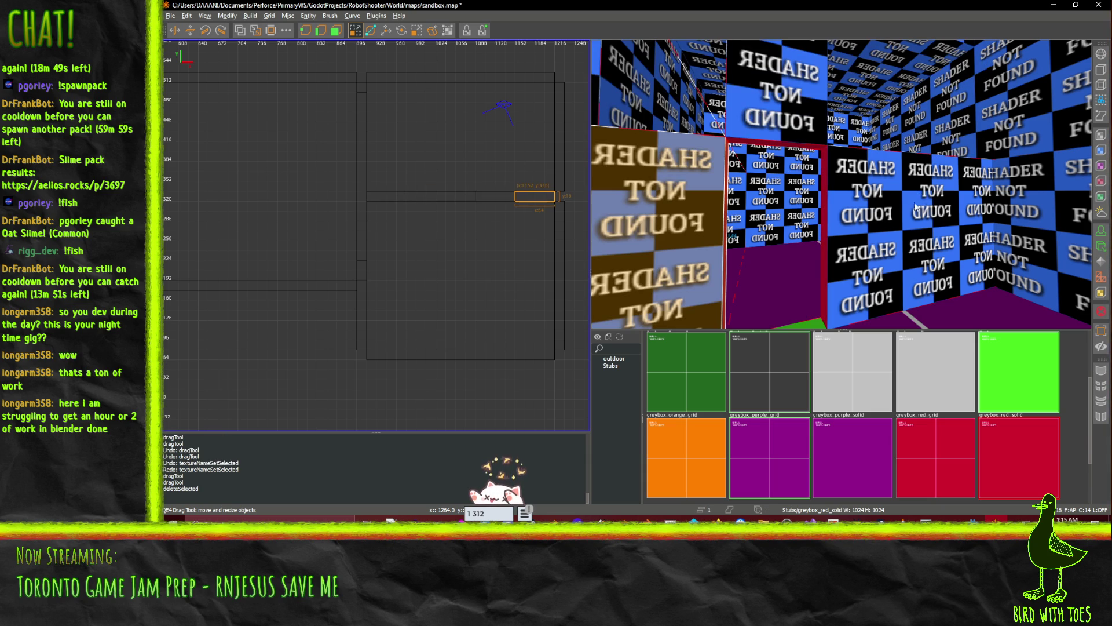
pyautogui.hotkey('ctrl', 'z')
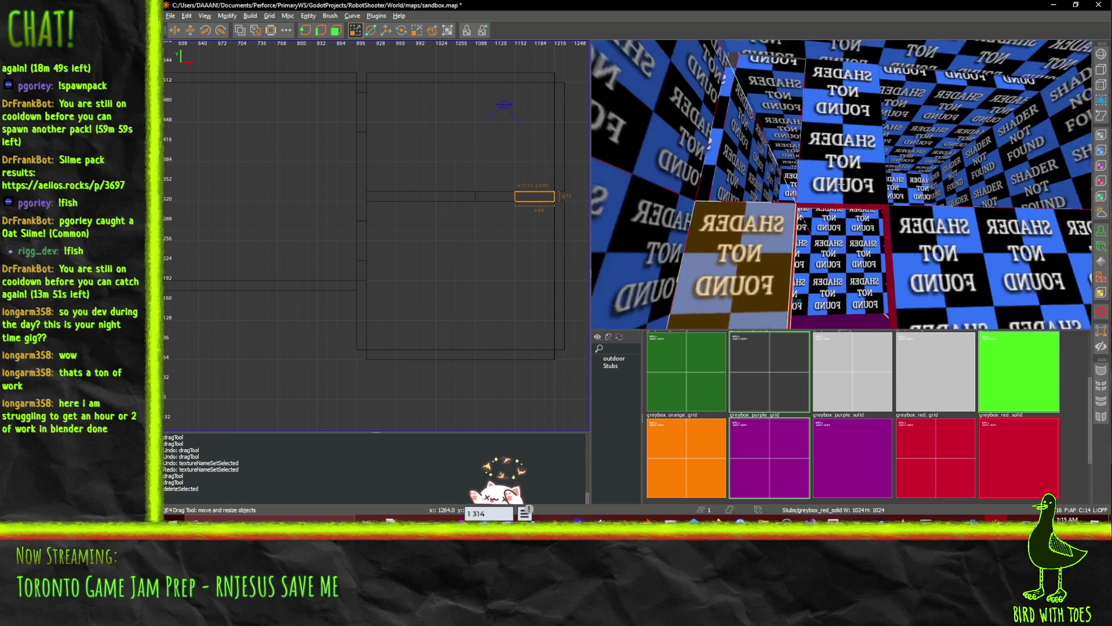
pyautogui.click(797, 143)
pyautogui.moveTo(550, 201)
pyautogui.mouseDown()
pyautogui.moveTo(428, 197)
pyautogui.moveTo(513, 197)
pyautogui.mouseUp()
# - Paste a copy of the wall brush and narrow it to 64 units wide at x 1152
pyautogui.hotkey('ctrl', 'v')
pyautogui.moveTo(445, 197); pyautogui.dragTo(515, 197)
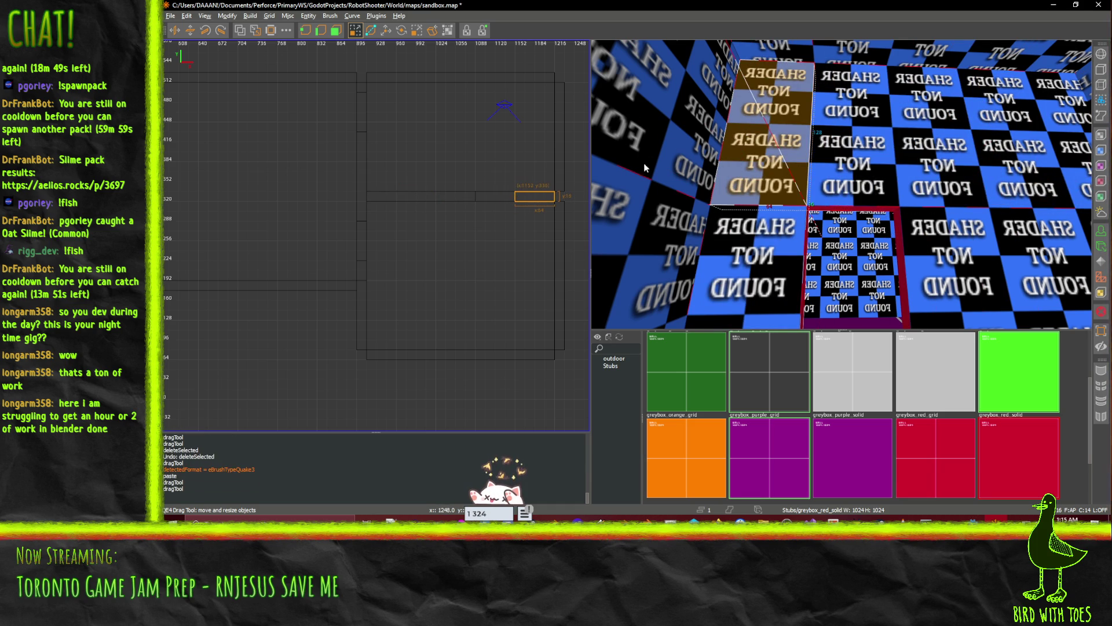
pyautogui.scroll(3, 644, 162)
pyautogui.scroll(5, 841, 184)
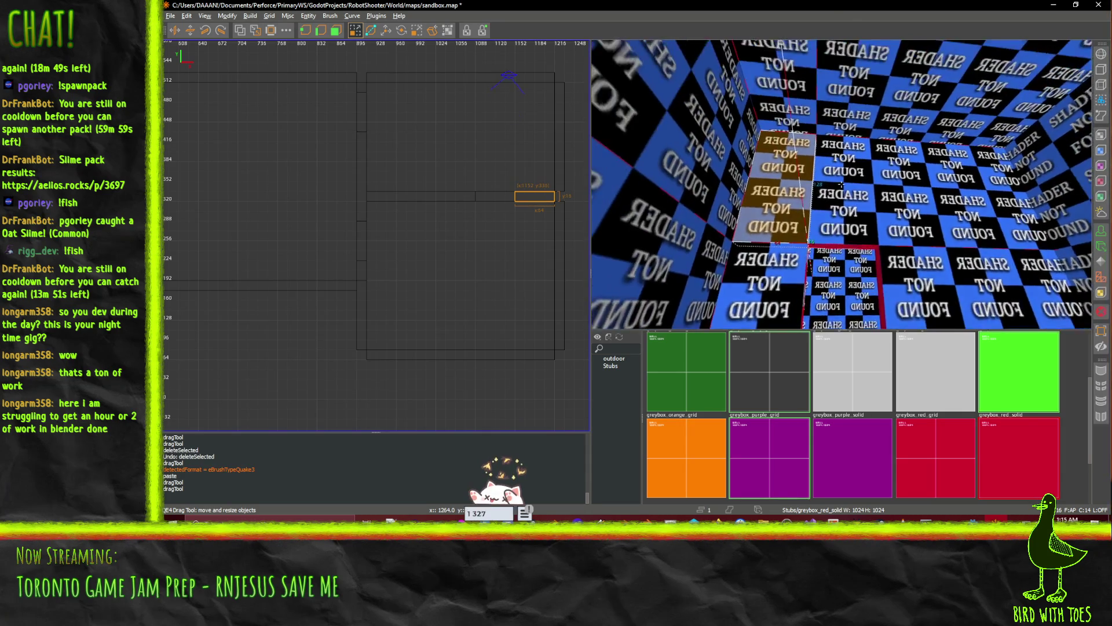
pyautogui.scroll(8, 841, 184)
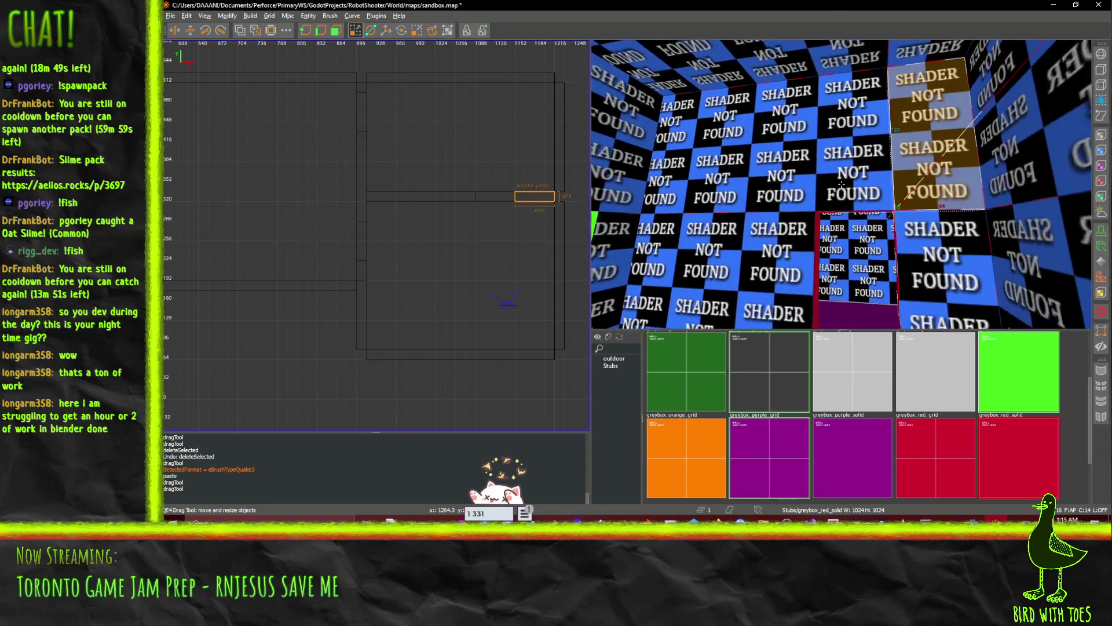
pyautogui.scroll(8, 841, 184)
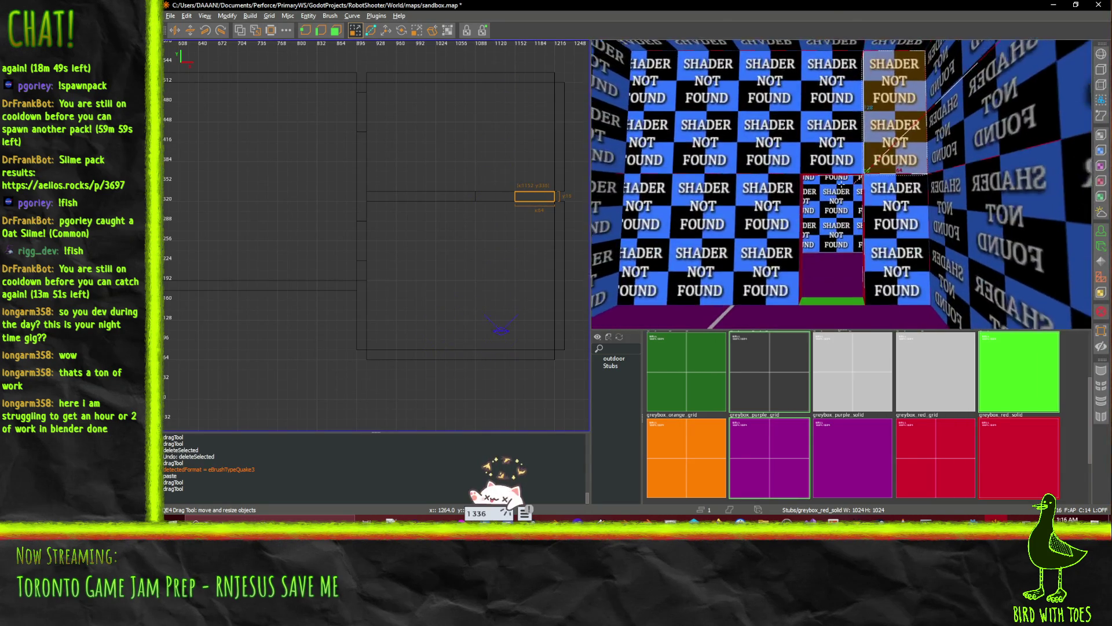
pyautogui.scroll(8, 841, 184)
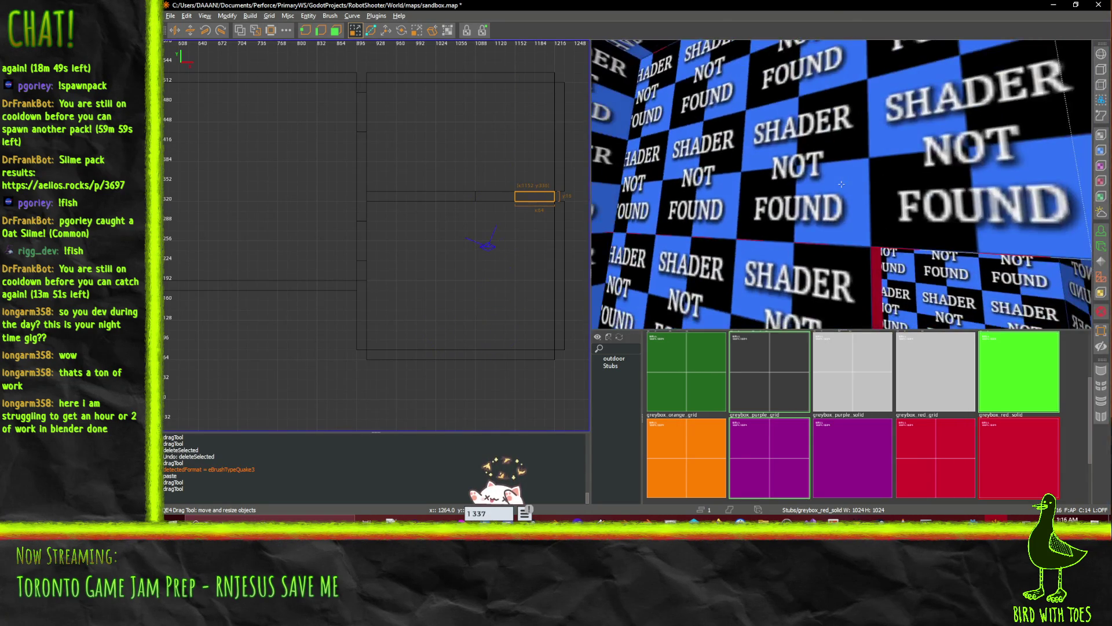
# - Fly the 3D camera into the room beside the green doorway
pyautogui.scroll(5, 776, 186)
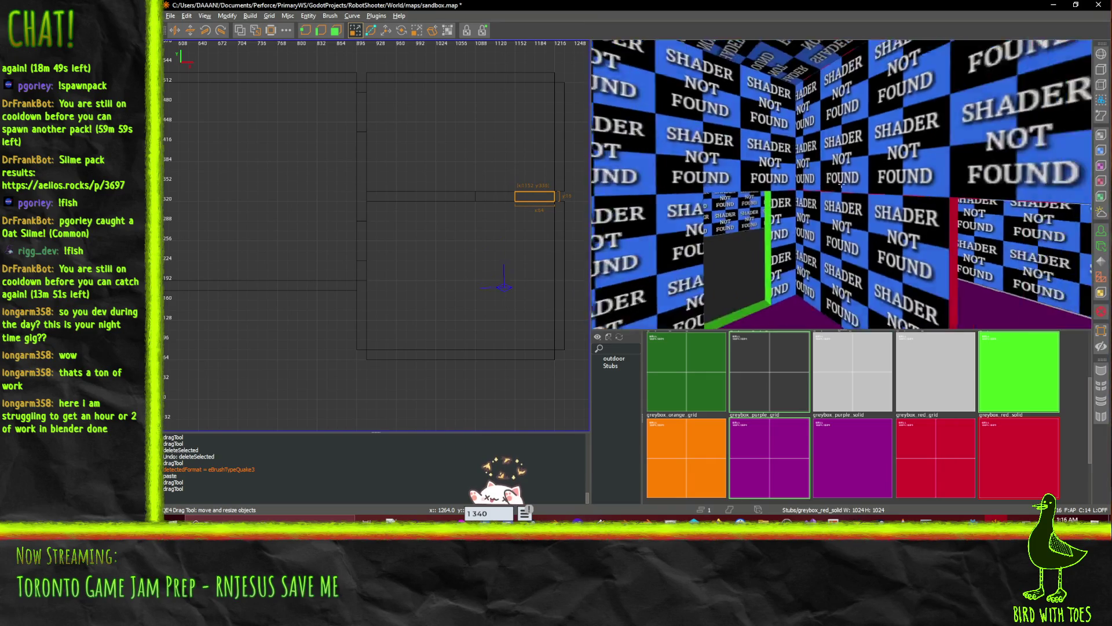
pyautogui.click(806, 153)
pyautogui.scroll(2, 842, 185)
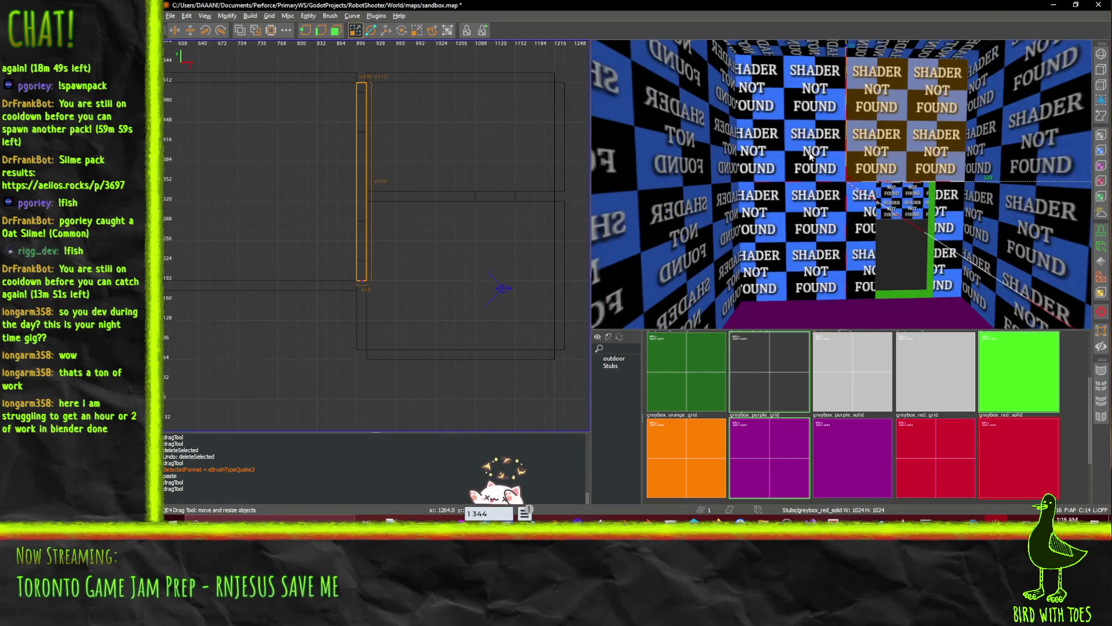
pyautogui.click(811, 215)
pyautogui.click(871, 216)
pyautogui.click(796, 214)
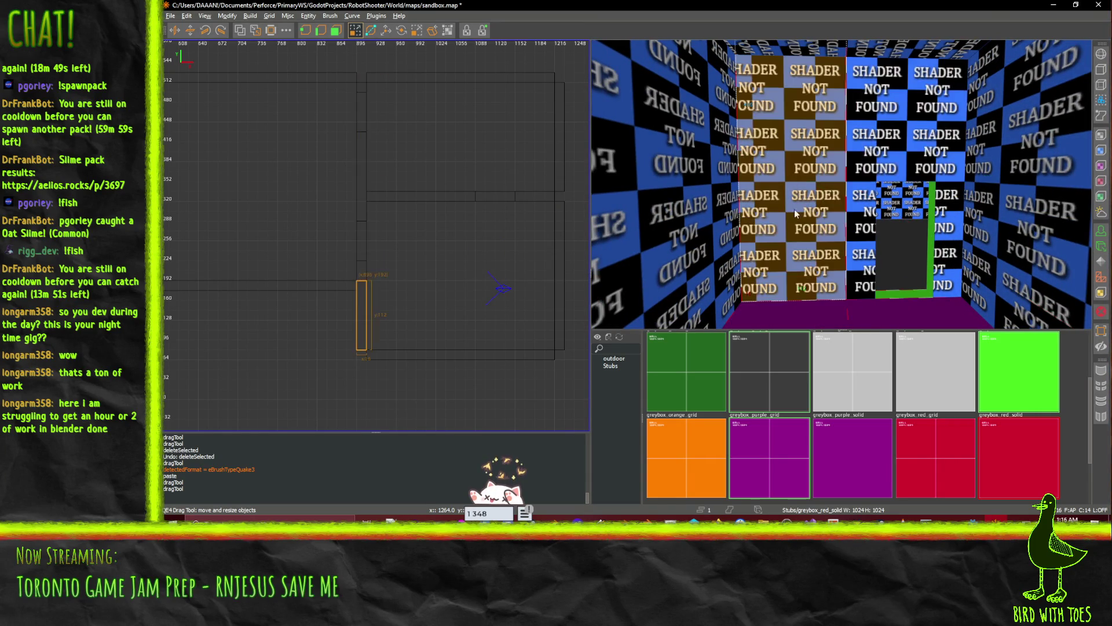
pyautogui.moveTo(842, 184); pyautogui.dragTo(843, 185)
pyautogui.click(842, 130)
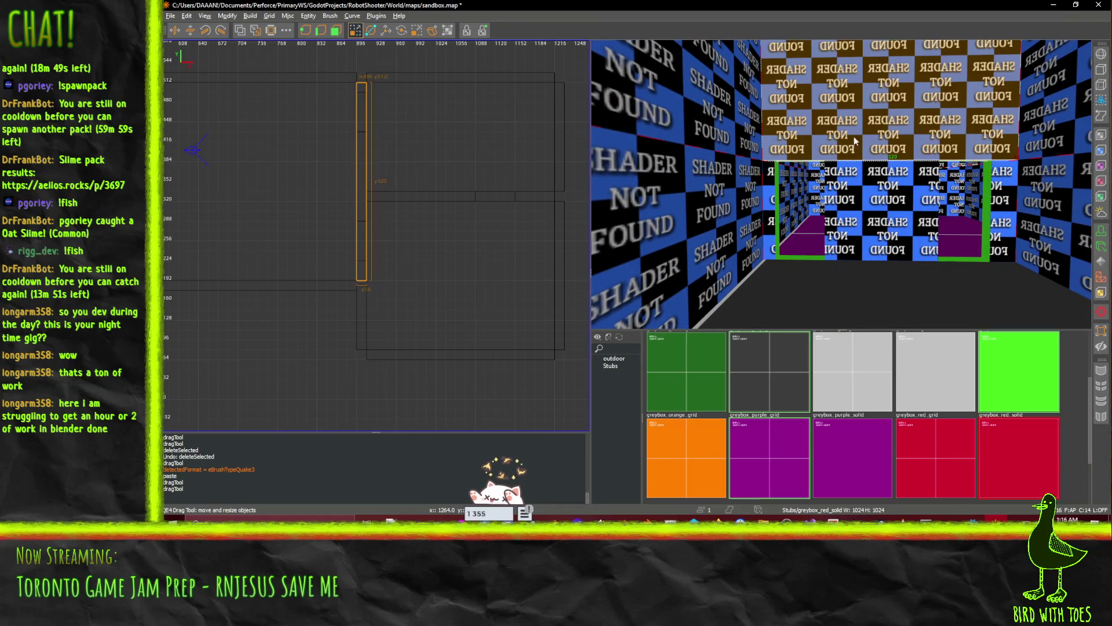
pyautogui.moveTo(855, 141); pyautogui.dragTo(844, 185)
pyautogui.moveTo(845, 223); pyautogui.dragTo(842, 184)
pyautogui.press('Escape')
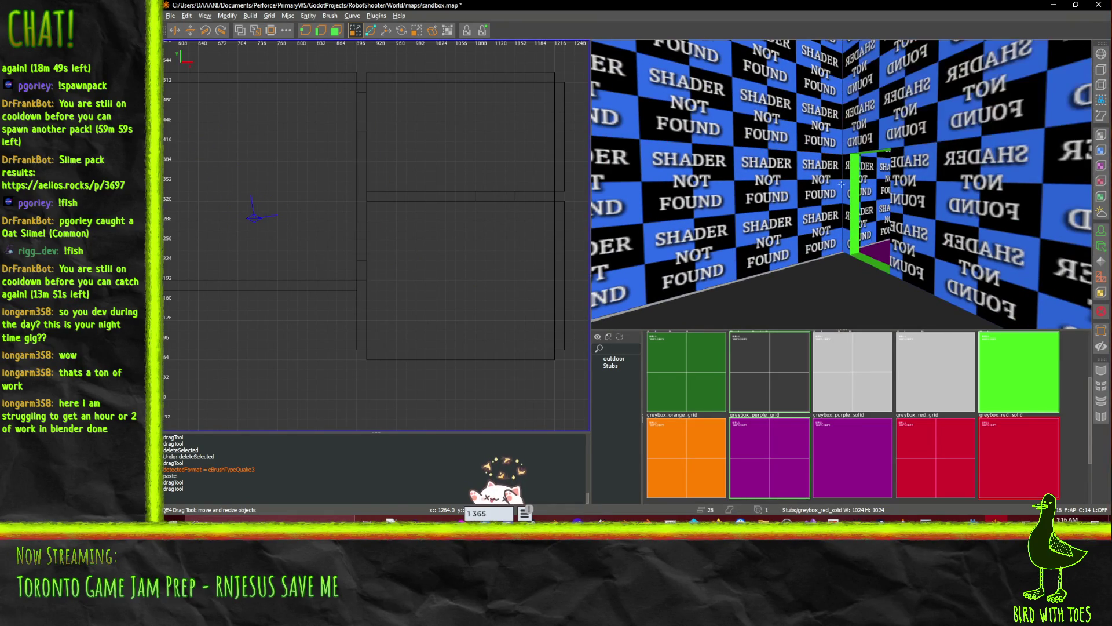
# - Select the room's blue wall faces and apply greybox_light_grid to them
pyautogui.moveTo(892, 210); pyautogui.dragTo(722, 179)
pyautogui.moveTo(842, 184); pyautogui.dragTo(862, 139)
pyautogui.click(900, 207)
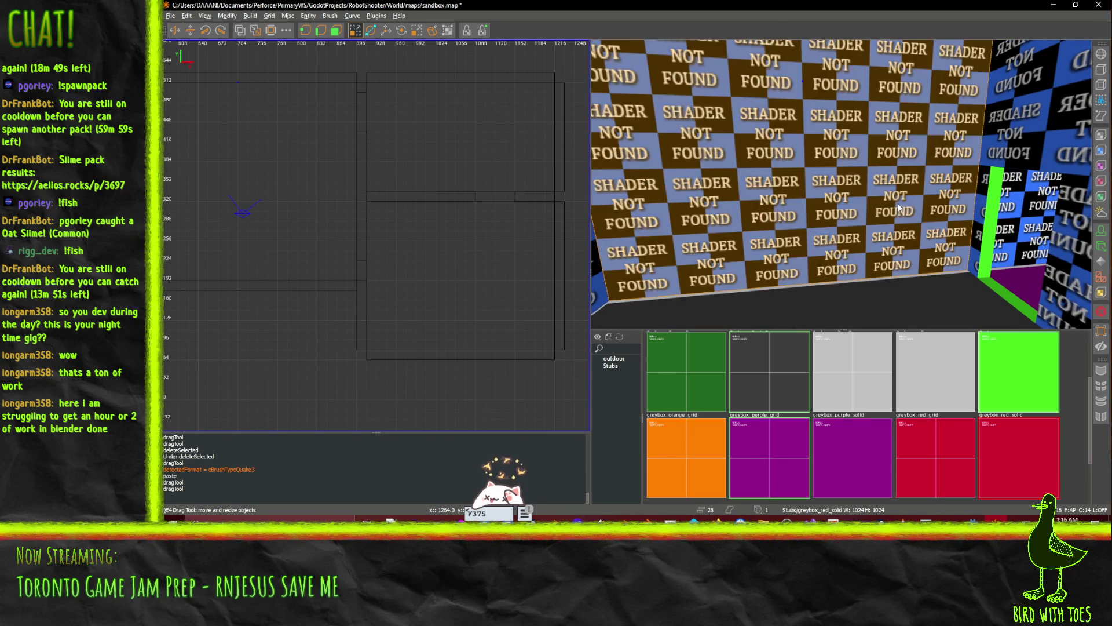
pyautogui.keyDown('ctrl'); pyautogui.click(983, 139); pyautogui.keyUp('ctrl')
pyautogui.moveTo(983, 192)
pyautogui.mouseDown()
pyautogui.moveTo(813, 194)
pyautogui.moveTo(840, 195)
pyautogui.moveTo(841, 184)
pyautogui.mouseUp()
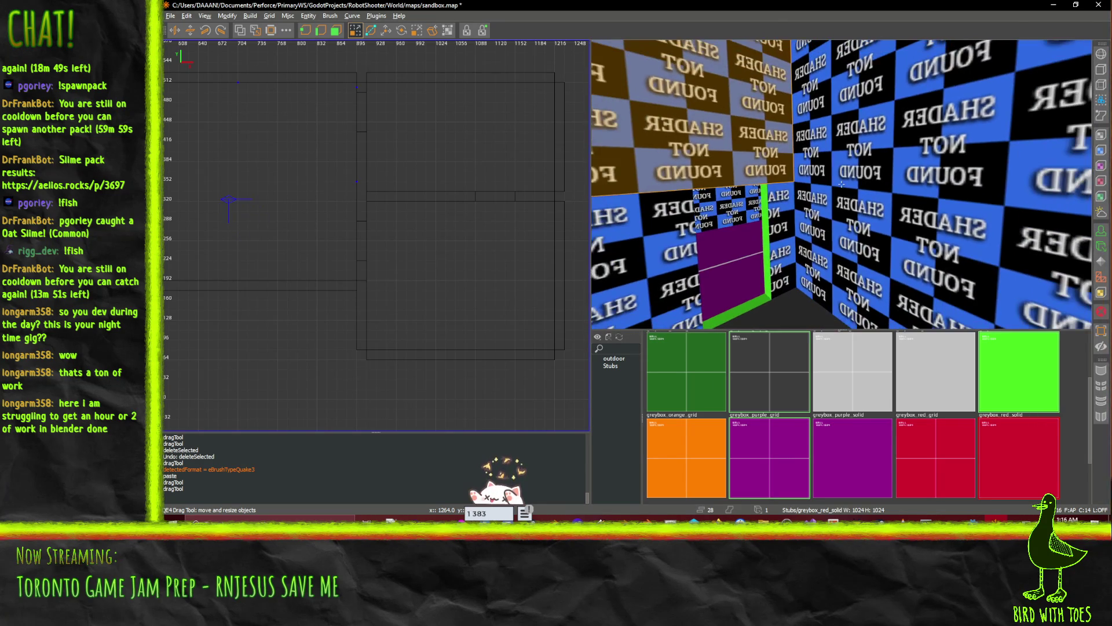
pyautogui.keyDown('ctrl'); pyautogui.click(927, 209); pyautogui.keyUp('ctrl')
pyautogui.keyDown('ctrl'); pyautogui.click(779, 217); pyautogui.keyUp('ctrl')
pyautogui.keyDown('ctrl'); pyautogui.click(655, 234); pyautogui.keyUp('ctrl')
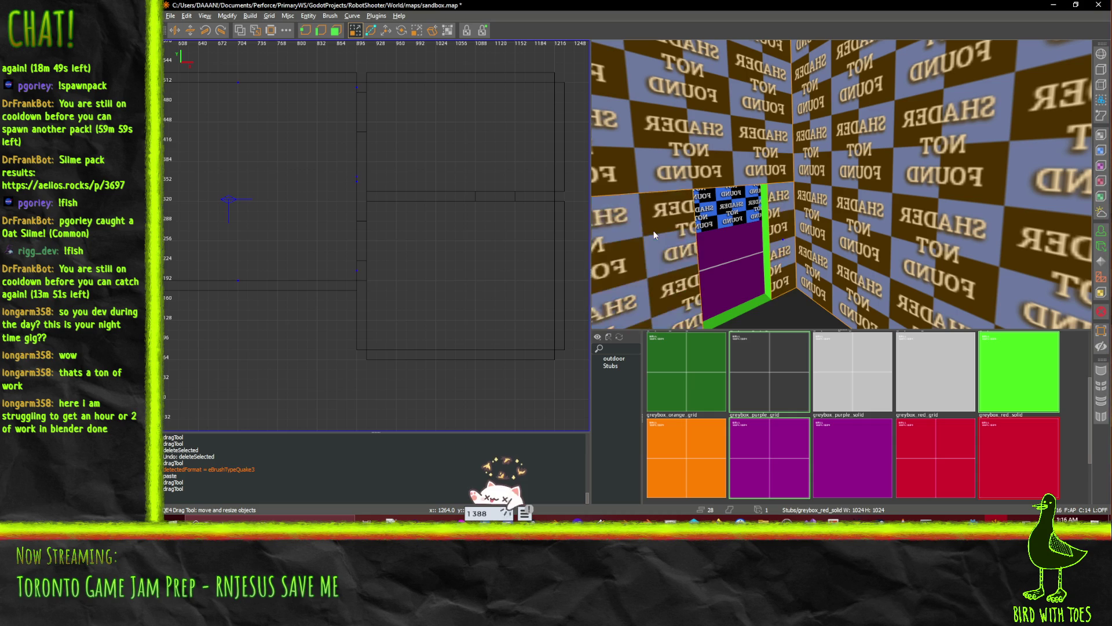
pyautogui.click(876, 378)
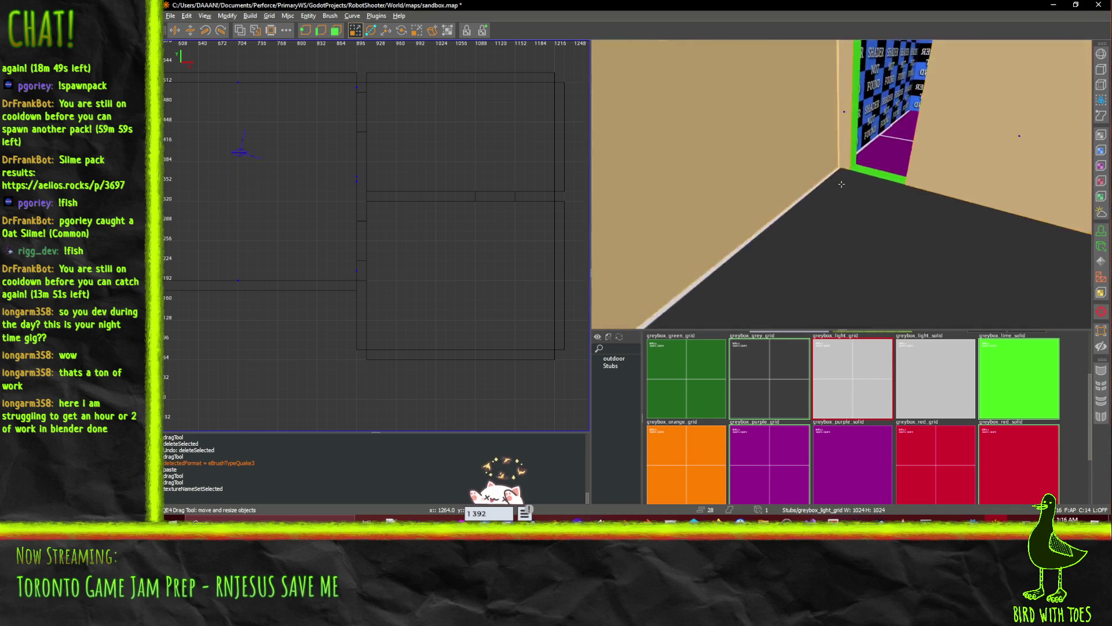
# - Select the checkered room's back, left, right wall and ceiling faces and apply the teal grid texture
pyautogui.scroll(10, 842, 185)
pyautogui.scroll(8, 842, 184)
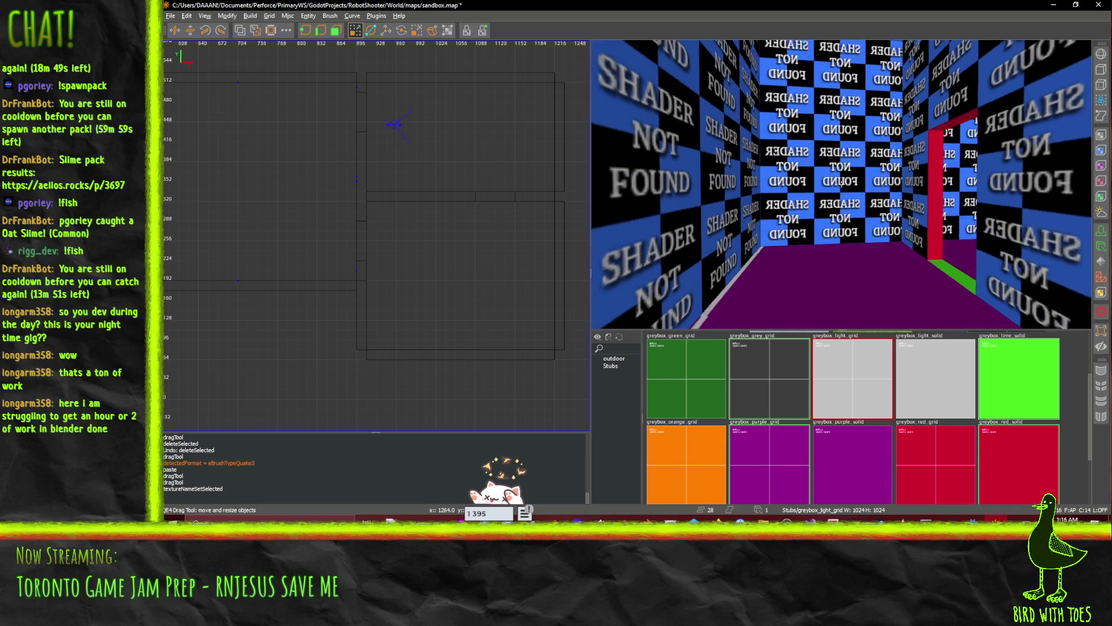
pyautogui.click(850, 228)
pyautogui.press('Escape')
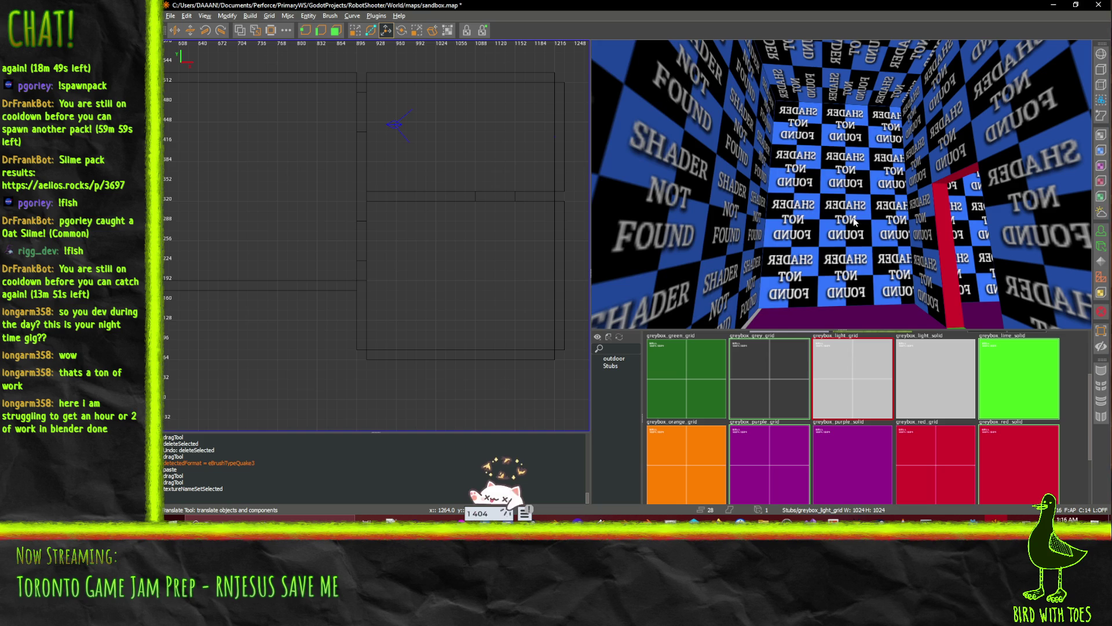
pyautogui.click(854, 221)
pyautogui.keyDown('ctrl'); pyautogui.click(742, 202); pyautogui.keyUp('ctrl')
pyautogui.keyDown('ctrl'); pyautogui.click(834, 65); pyautogui.keyUp('ctrl')
pyautogui.keyDown('ctrl'); pyautogui.click(927, 128); pyautogui.keyUp('ctrl')
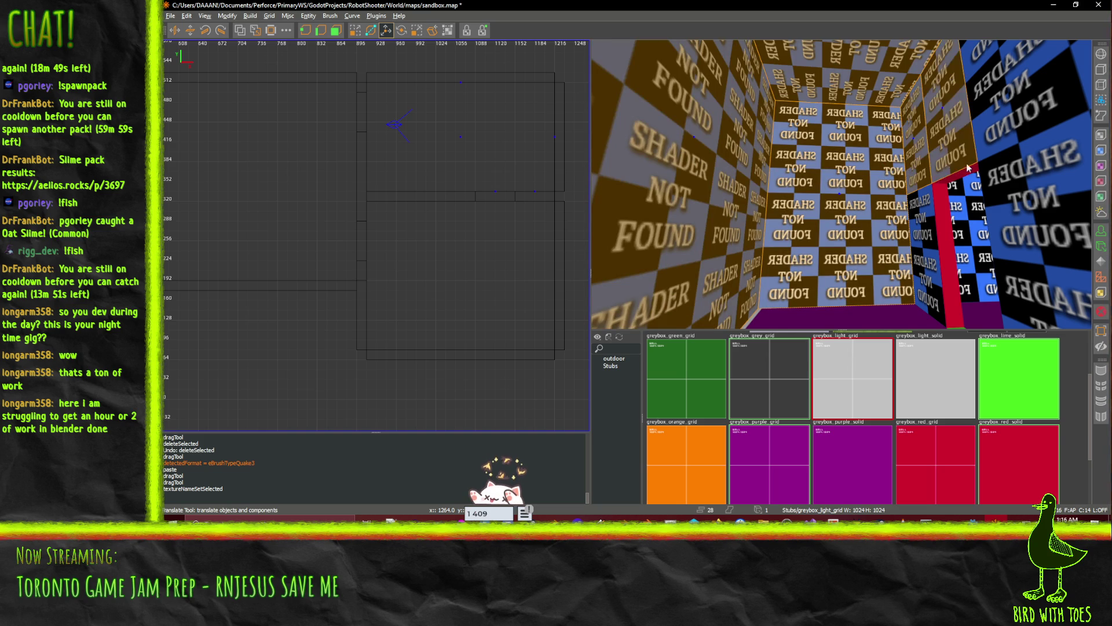
pyautogui.keyDown('ctrl'); pyautogui.click(1032, 232); pyautogui.keyUp('ctrl')
pyautogui.keyDown('ctrl'); pyautogui.click(1020, 104); pyautogui.keyUp('ctrl')
pyautogui.keyDown('ctrl'); pyautogui.click(928, 244); pyautogui.keyUp('ctrl')
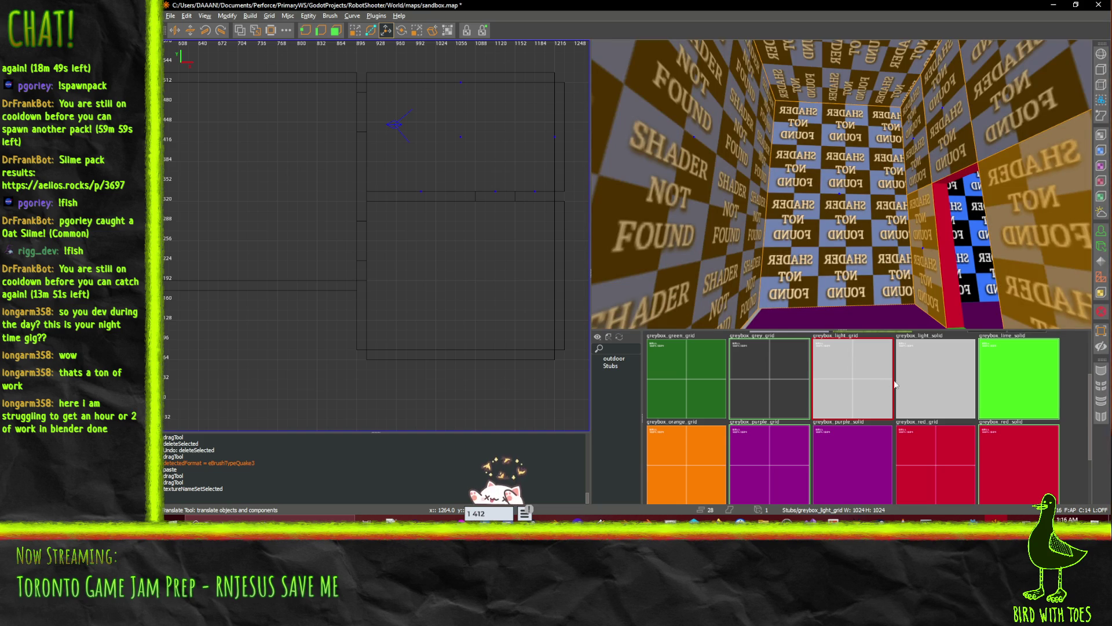
pyautogui.scroll(-2, 895, 384)
pyautogui.scroll(2, 903, 390)
pyautogui.scroll(-2, 882, 409)
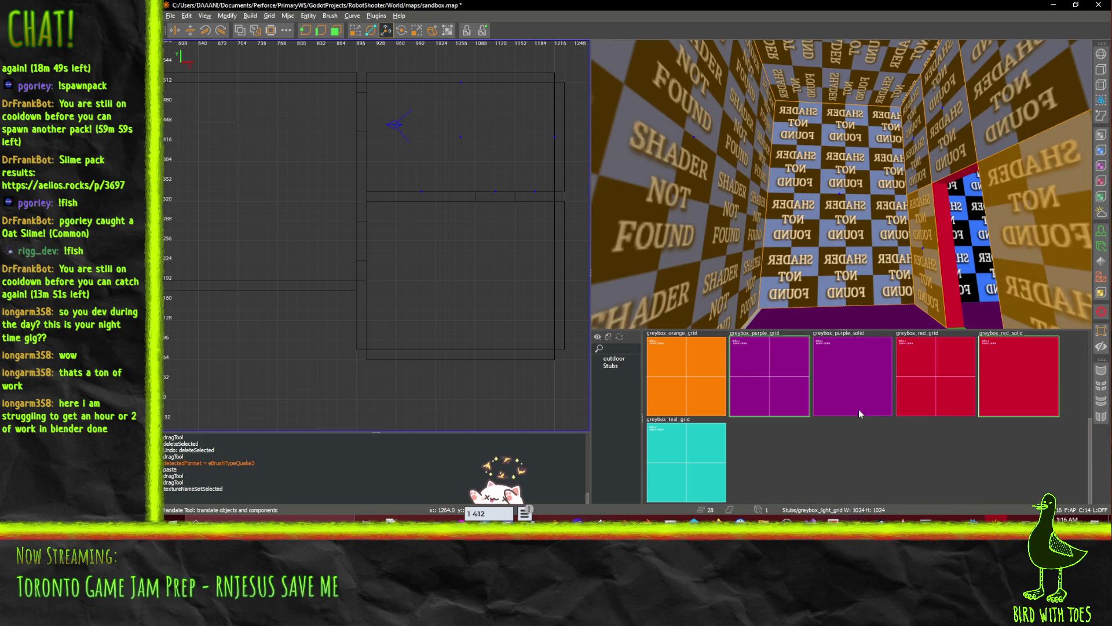
pyautogui.click(695, 464)
# - Select the wall faces around and above the doorway and apply greybox_dark_grid
pyautogui.rightClick(892, 194)
pyautogui.press('w')
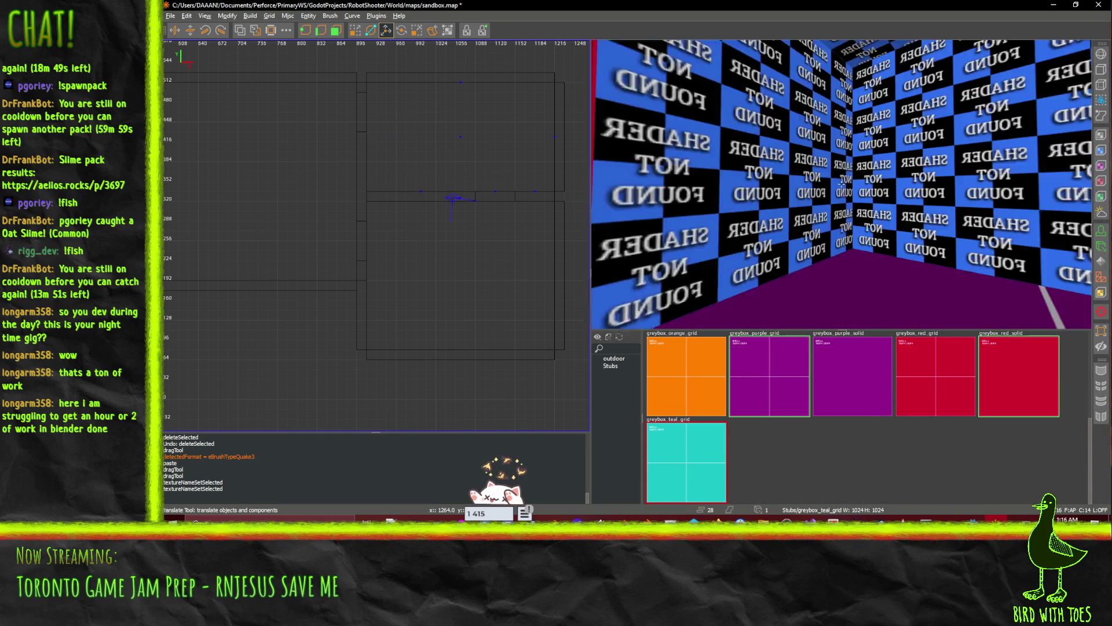
pyautogui.press('w')
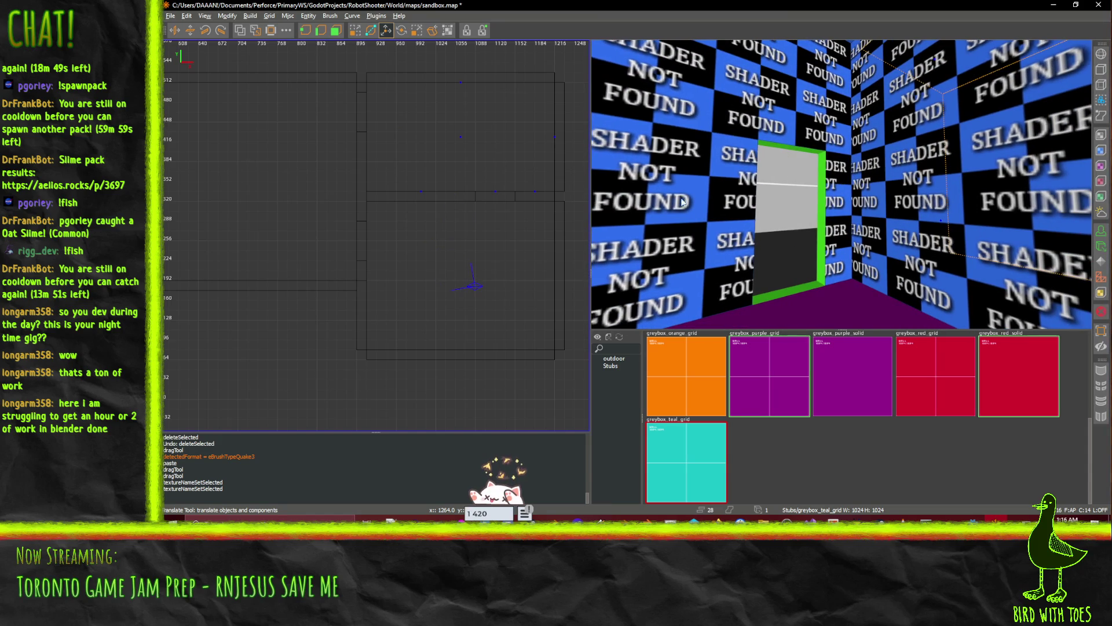
pyautogui.keyDown('ctrl'); pyautogui.keyDown('shift'); pyautogui.click(684, 202); pyautogui.keyUp('shift'); pyautogui.keyUp('ctrl')
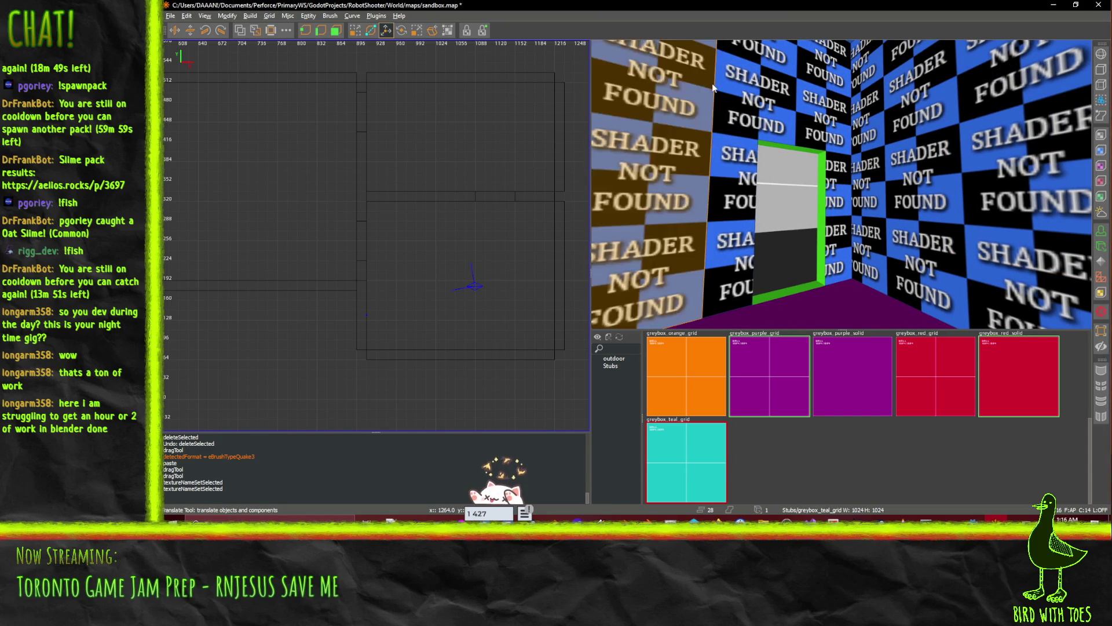
pyautogui.keyDown('ctrl'); pyautogui.keyDown('shift'); pyautogui.click(729, 163); pyautogui.keyUp('shift'); pyautogui.keyUp('ctrl')
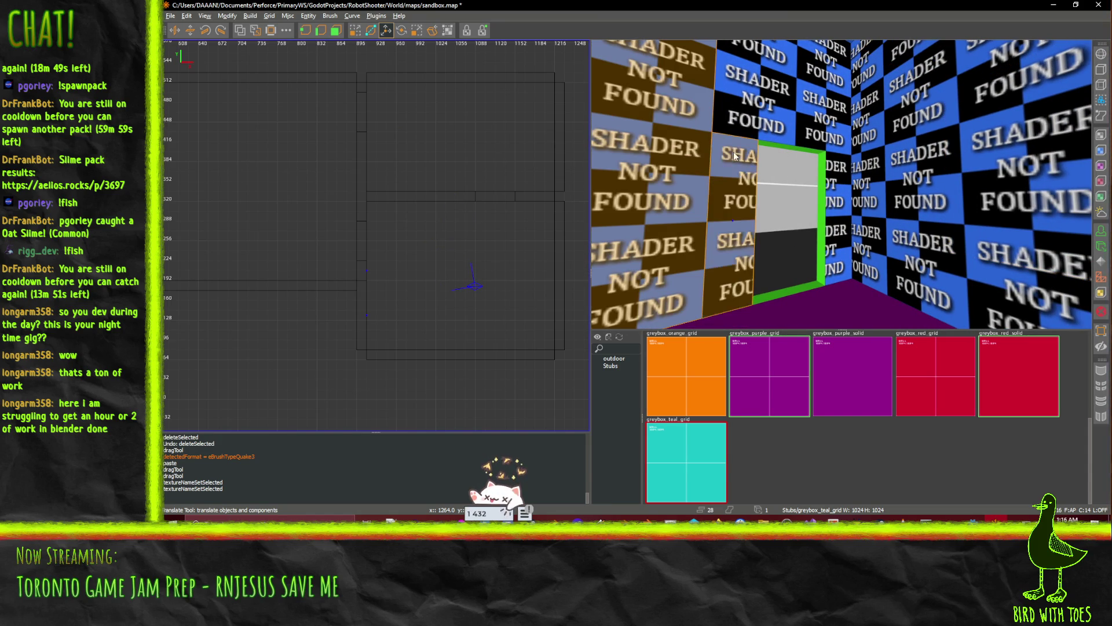
pyautogui.keyDown('ctrl'); pyautogui.keyDown('shift'); pyautogui.click(778, 105); pyautogui.keyUp('shift'); pyautogui.keyUp('ctrl')
pyautogui.keyDown('ctrl'); pyautogui.keyDown('shift'); pyautogui.click(877, 175); pyautogui.keyUp('shift'); pyautogui.keyUp('ctrl')
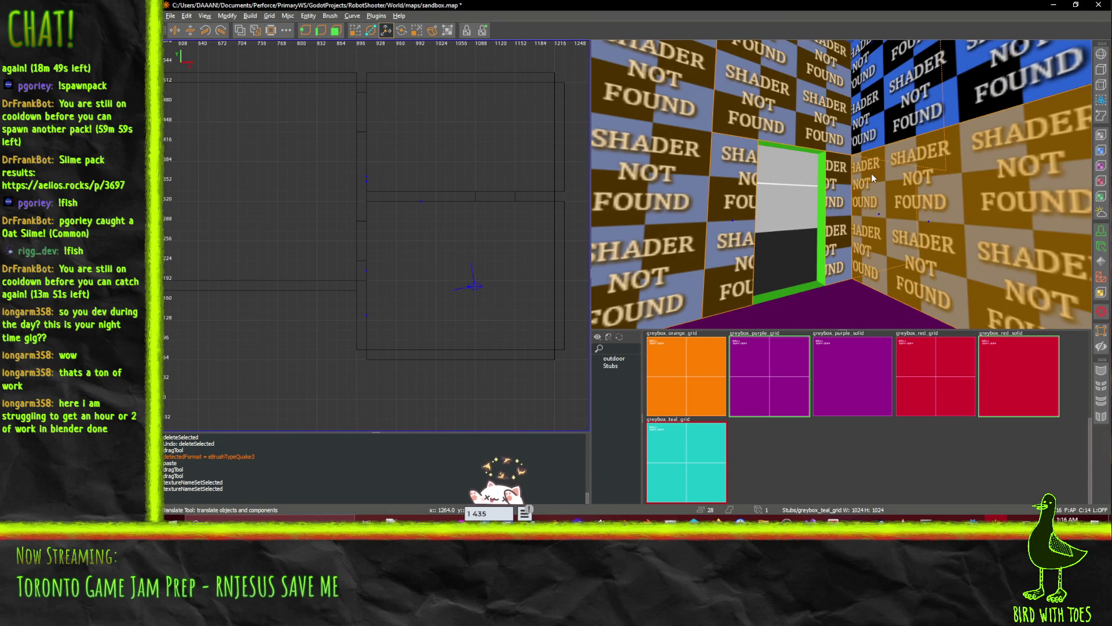
pyautogui.scroll(10, 901, 128)
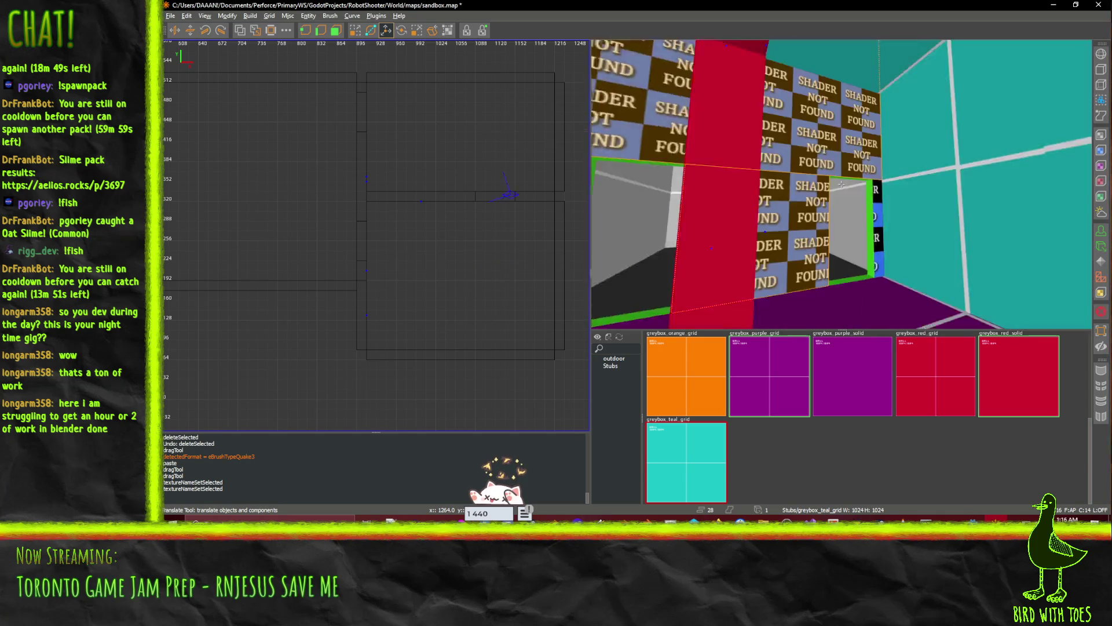
pyautogui.moveTo(841, 185)
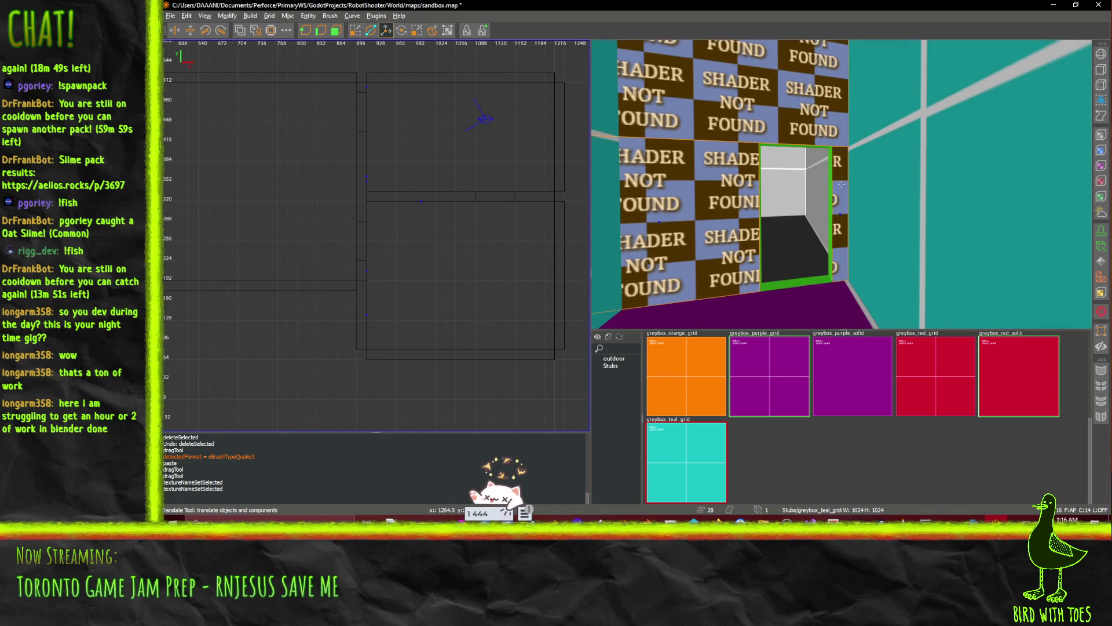
pyautogui.scroll(-10, 842, 184)
pyautogui.moveTo(841, 185); pyautogui.dragTo(840, 190)
pyautogui.scroll(3, 818, 427)
pyautogui.click(1008, 366)
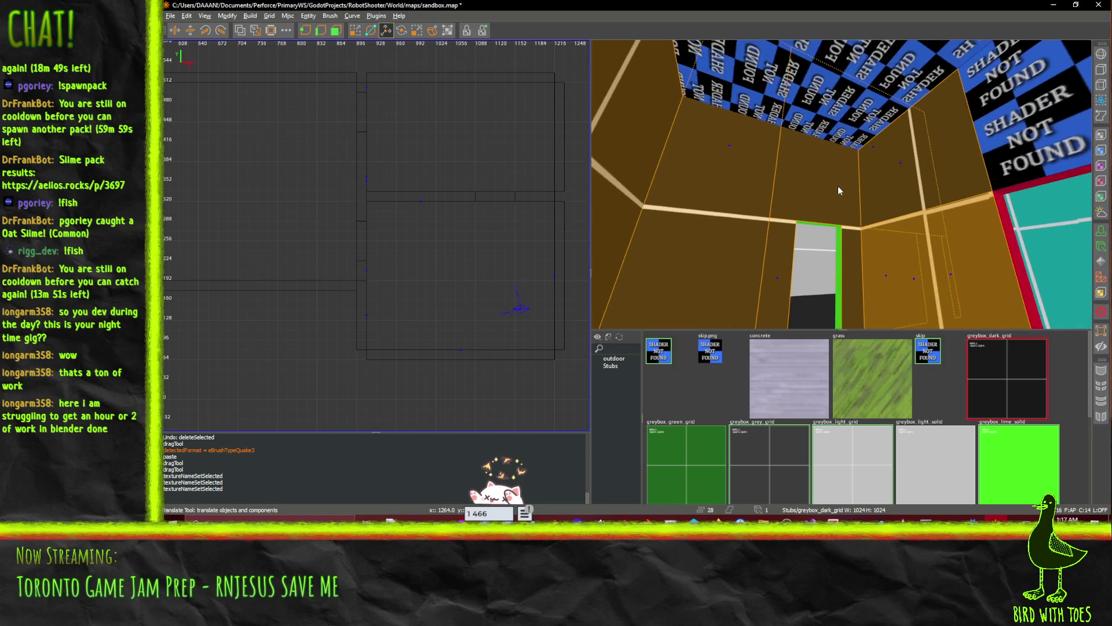
# - Apply greybox_dark_grid to the remaining untextured upper wall faces
pyautogui.keyDown('ctrl'); pyautogui.click(832, 96); pyautogui.keyUp('ctrl')
pyautogui.press('Escape')
pyautogui.moveTo(891, 124); pyautogui.dragTo(841, 185)
pyautogui.click(1008, 384)
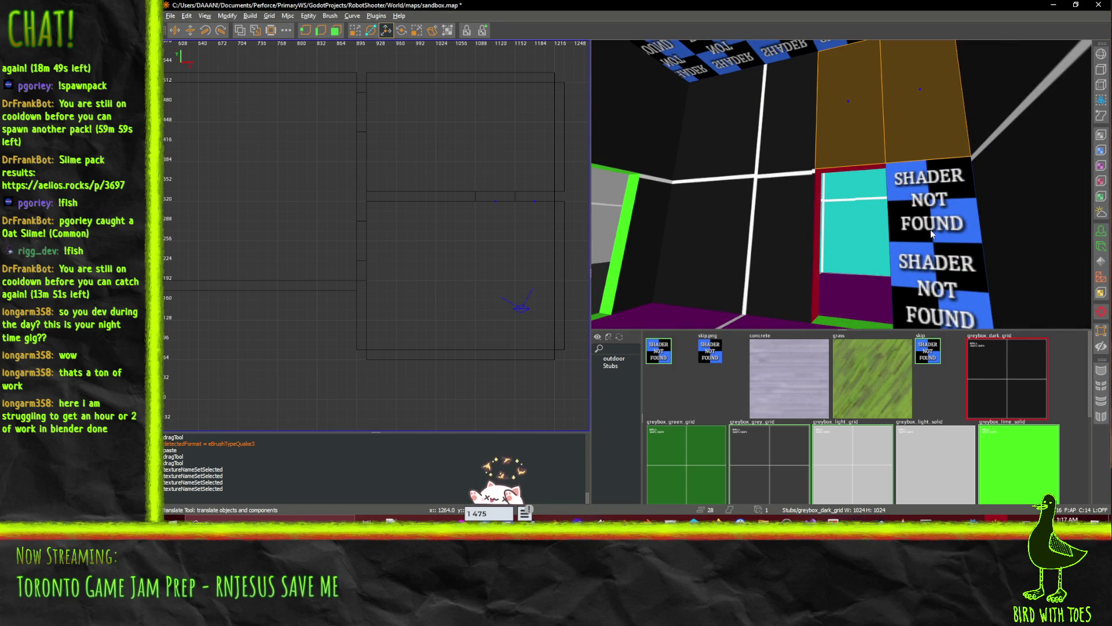
pyautogui.click(1015, 372)
pyautogui.moveTo(842, 183); pyautogui.dragTo(841, 185)
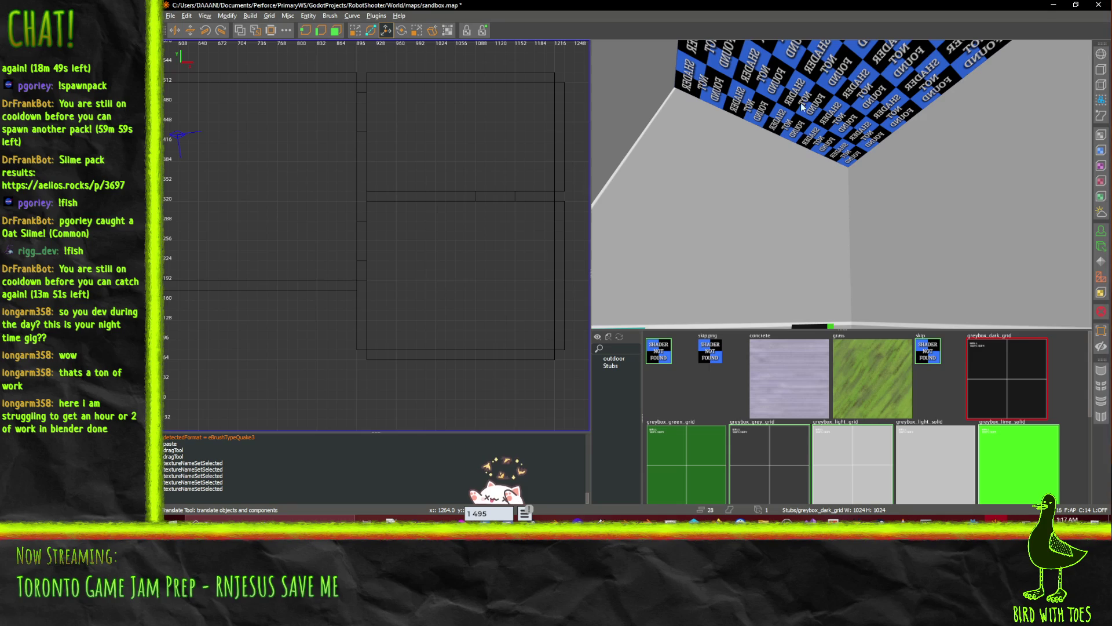
# - Retexture one ceiling with greybox_light_solid and the blue checkered ceiling with concrete
pyautogui.click(877, 88)
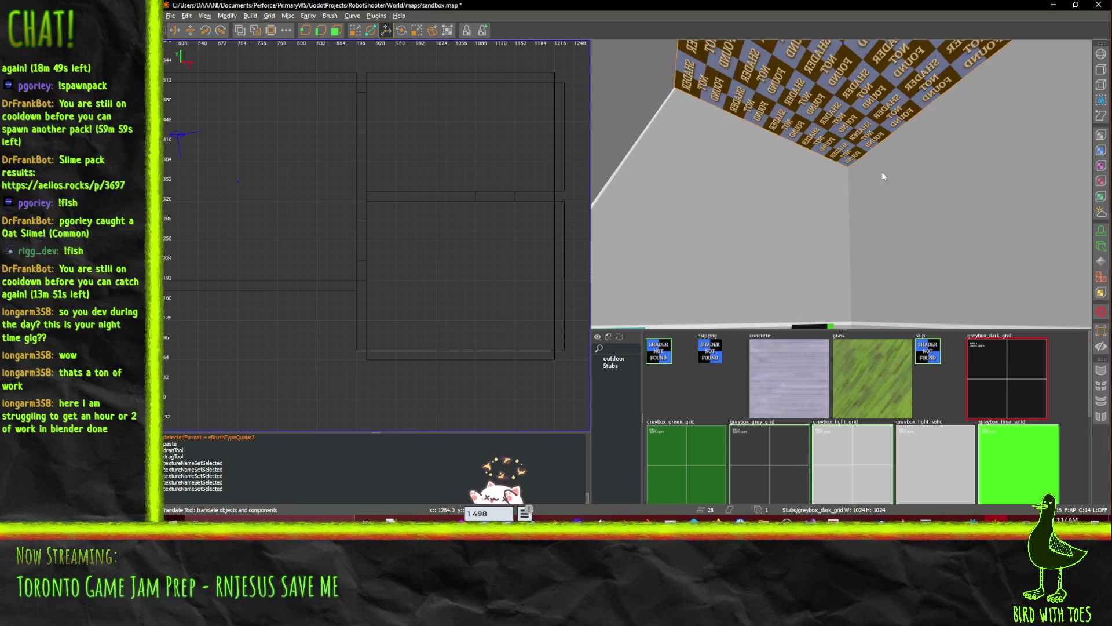
pyautogui.click(920, 433)
pyautogui.moveTo(875, 164); pyautogui.dragTo(842, 187)
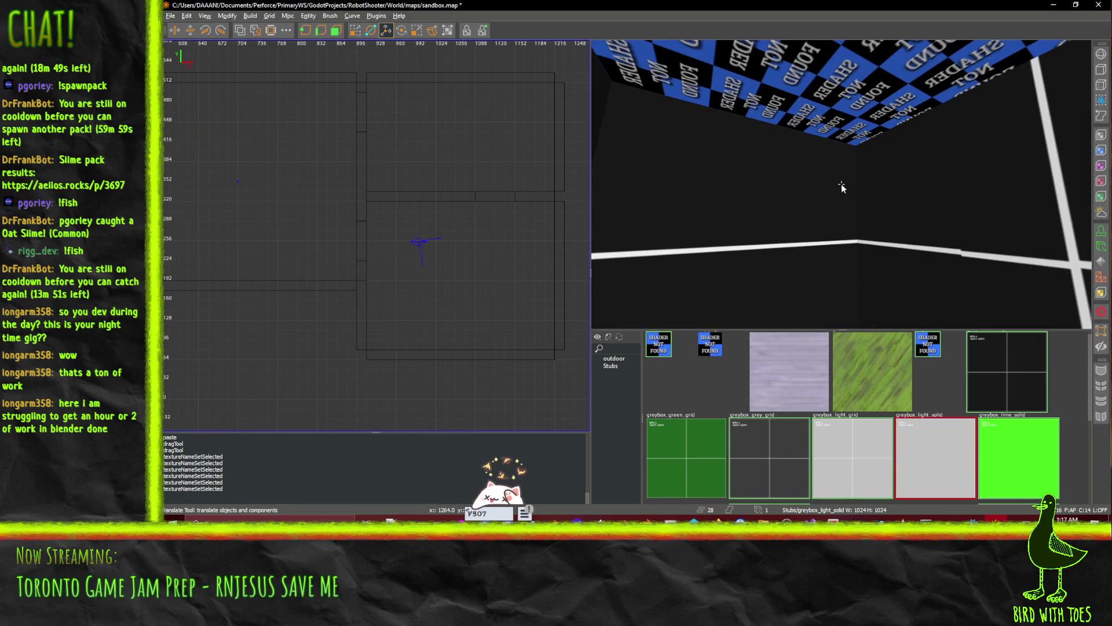
pyautogui.click(868, 72)
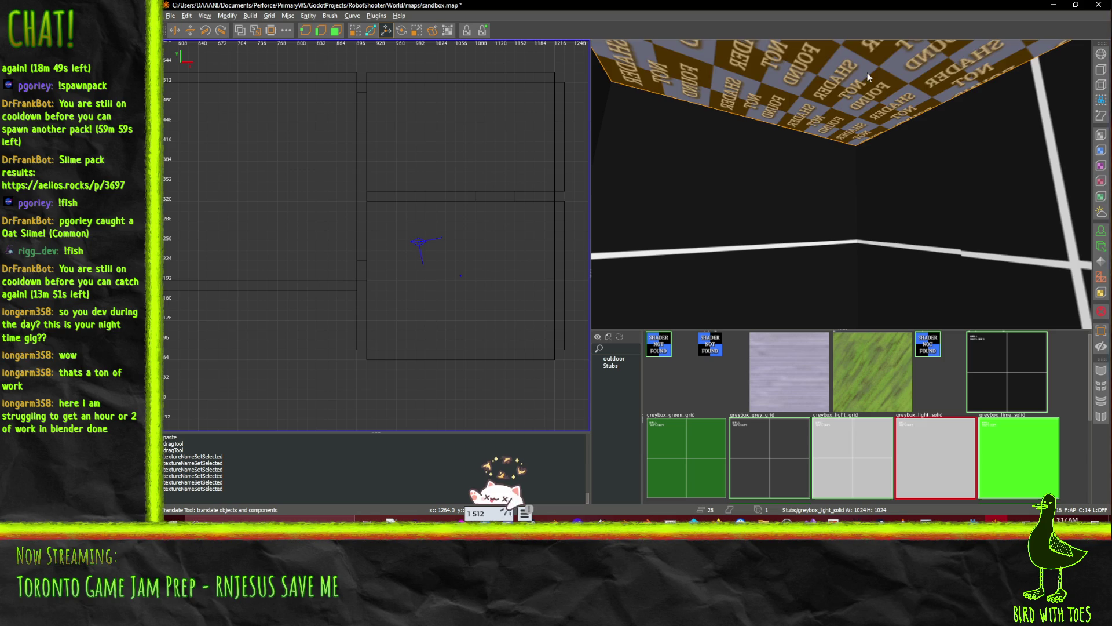
pyautogui.click(812, 404)
pyautogui.moveTo(841, 184); pyautogui.dragTo(841, 185)
# - Save sandbox.map with Ctrl+S and recentre the top view over the rooms
pyautogui.hotkey('ctrl', 's')
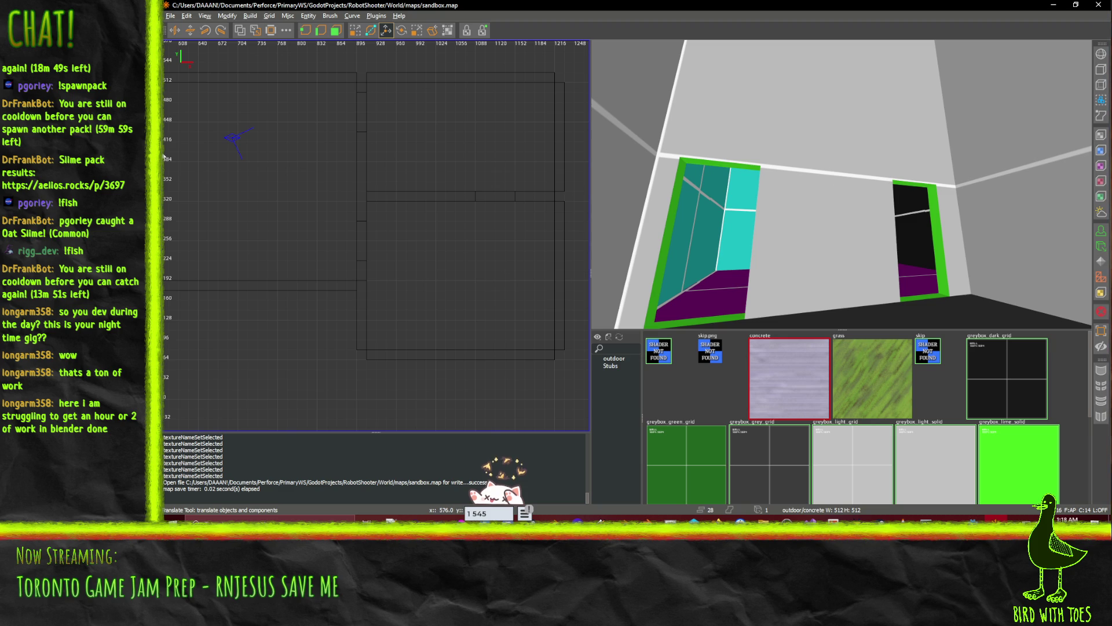
pyautogui.hotkey('ctrl', 'u')
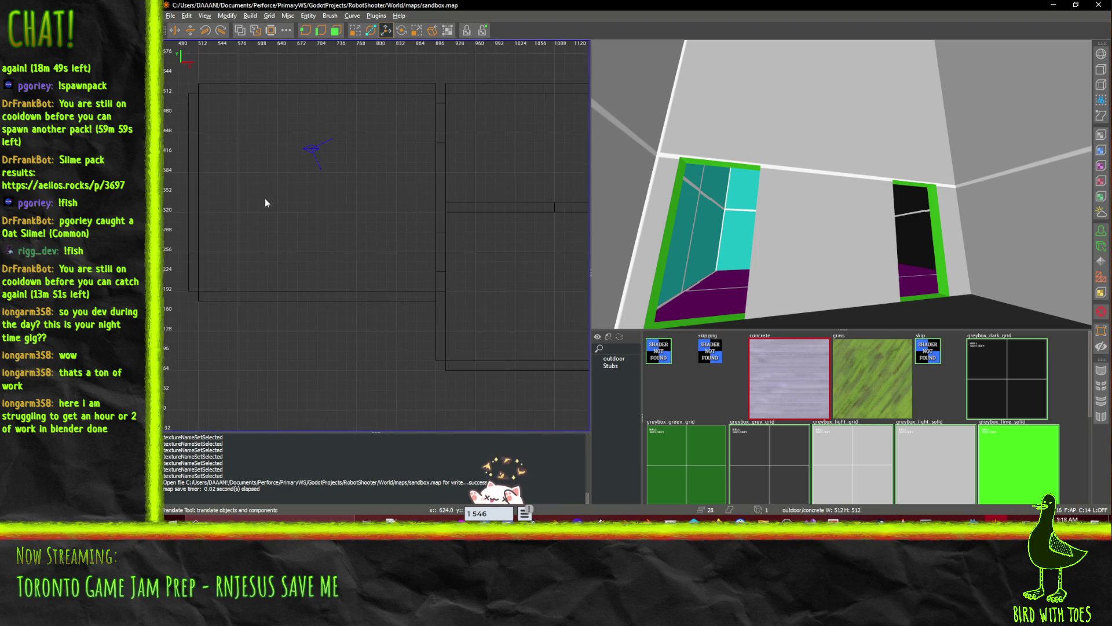
pyautogui.click(312, 187)
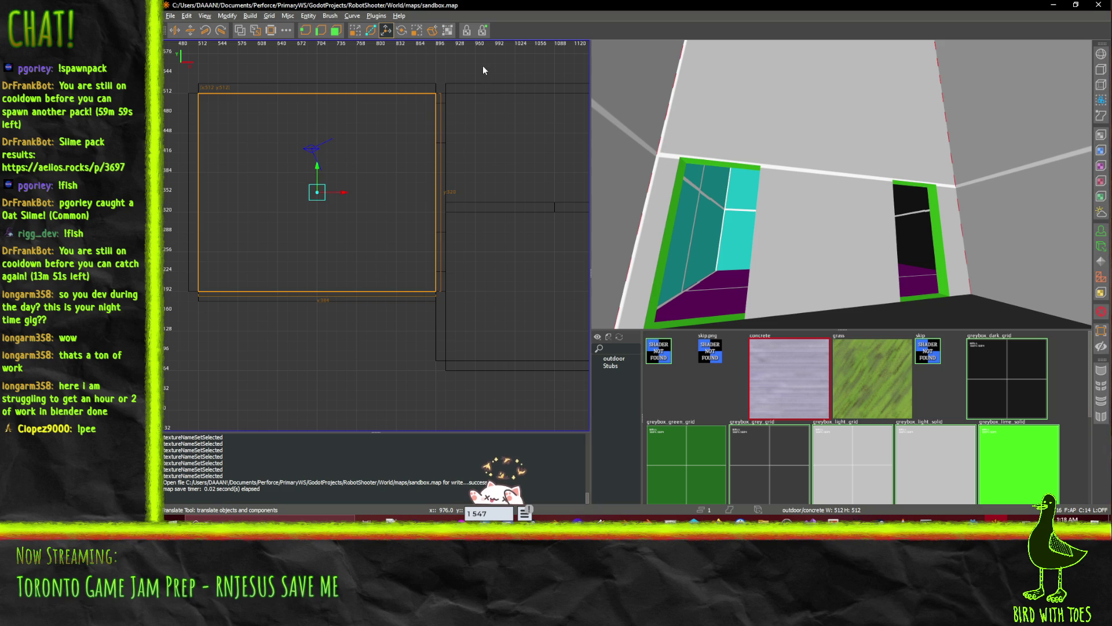
pyautogui.click(480, 66)
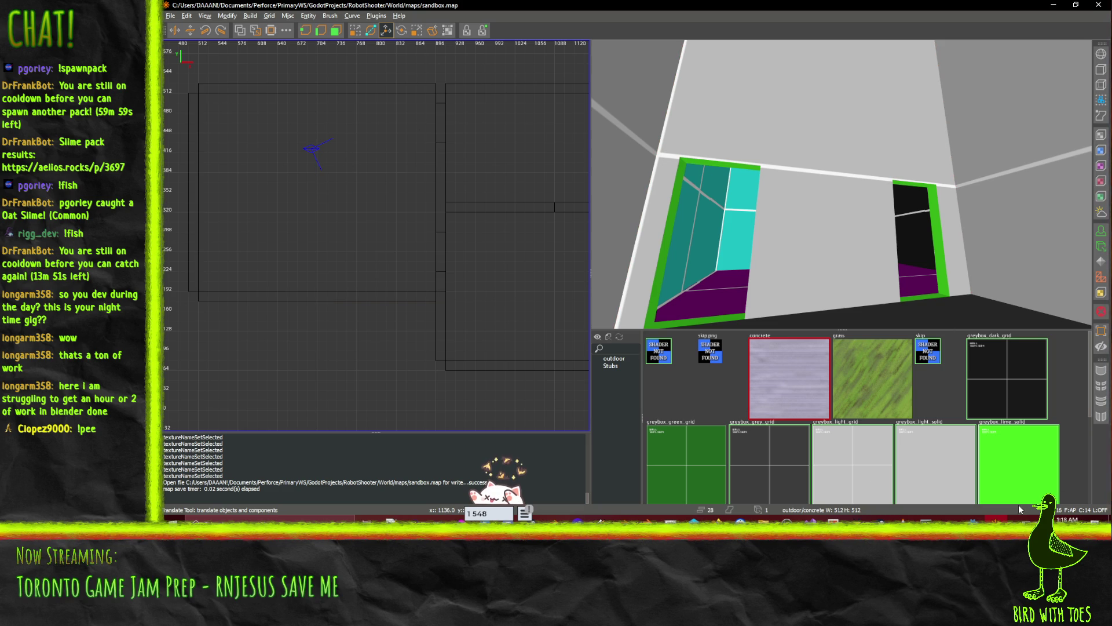
pyautogui.scroll(-3, 828, 399)
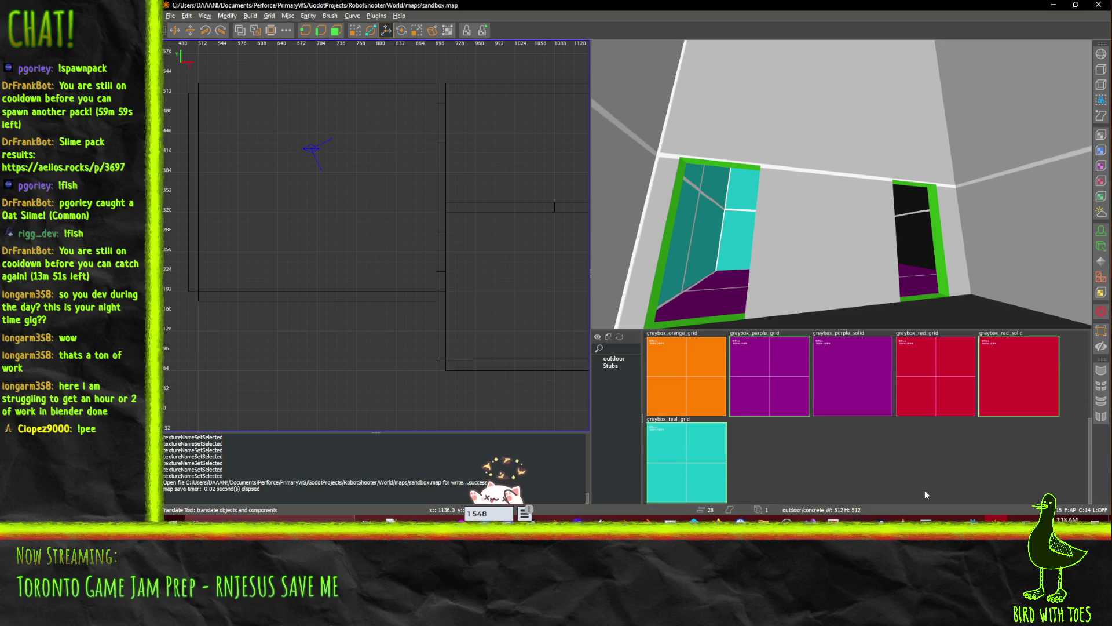
# - Create a checkpoint entity from the 2D view's right-click menu and nudge it one grid step
pyautogui.rightClick(339, 207)
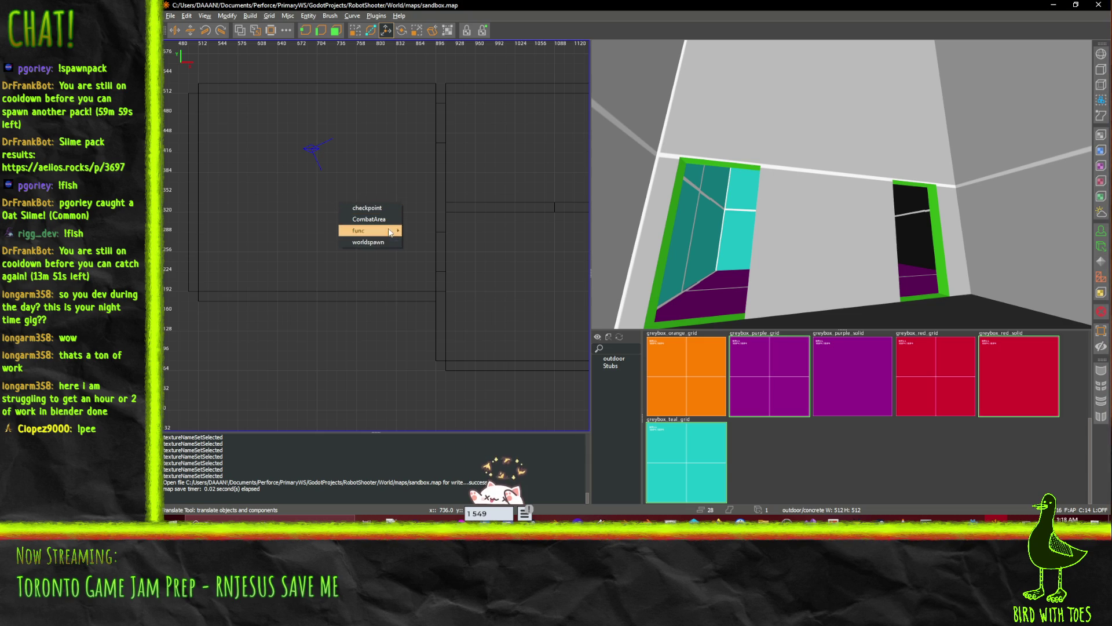
pyautogui.moveTo(377, 231)
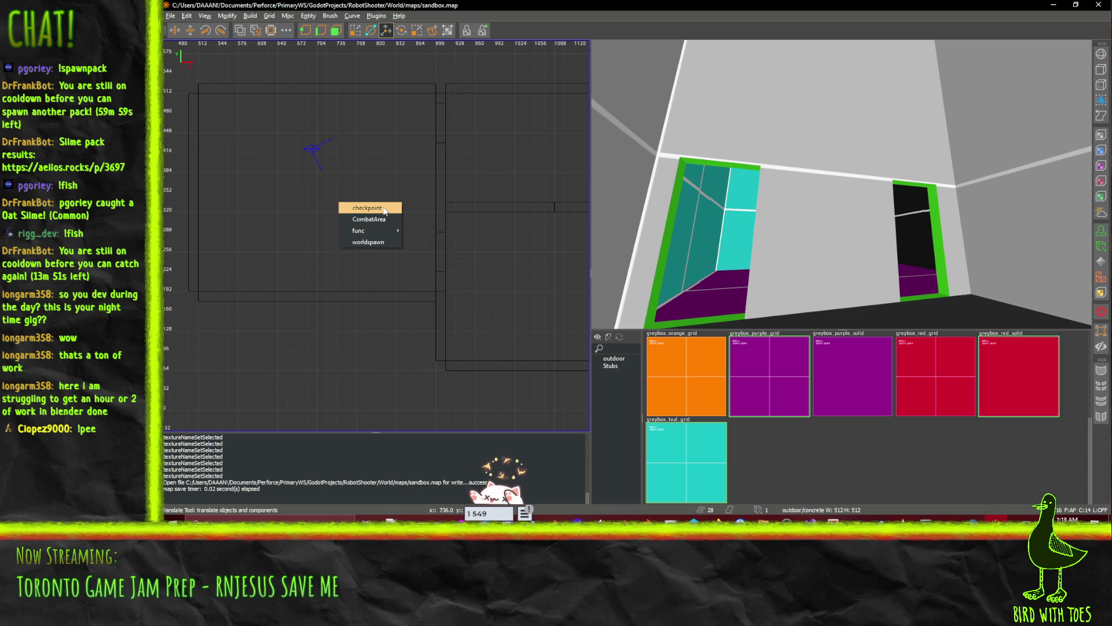
pyautogui.click(382, 209)
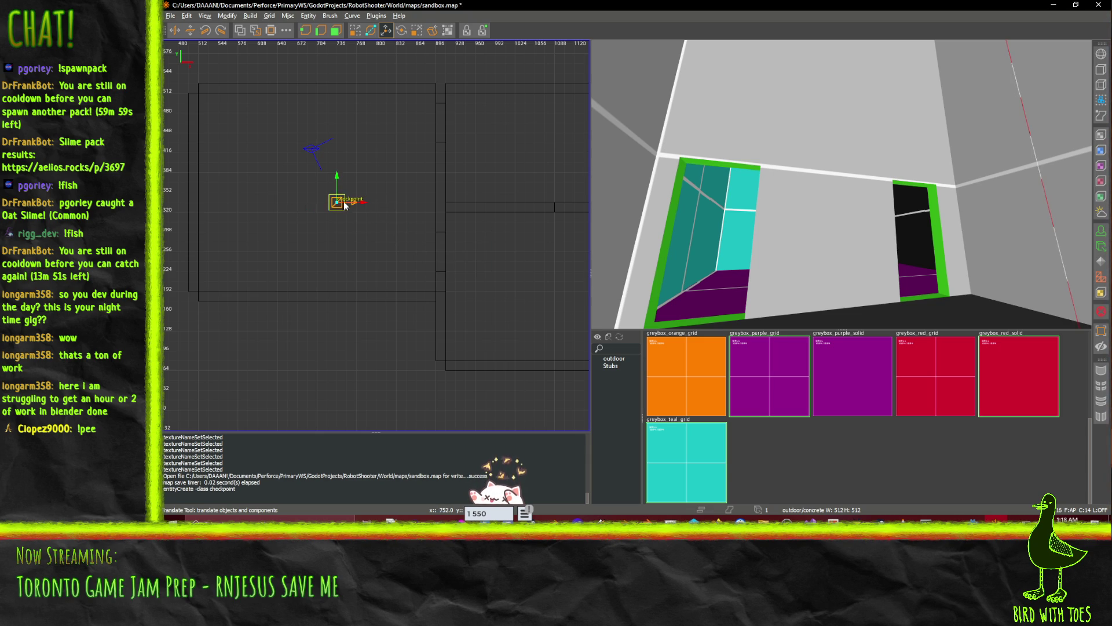
pyautogui.moveTo(337, 188)
pyautogui.mouseDown()
pyautogui.moveTo(337, 168)
pyautogui.moveTo(355, 184)
pyautogui.moveTo(344, 184)
pyautogui.mouseUp()
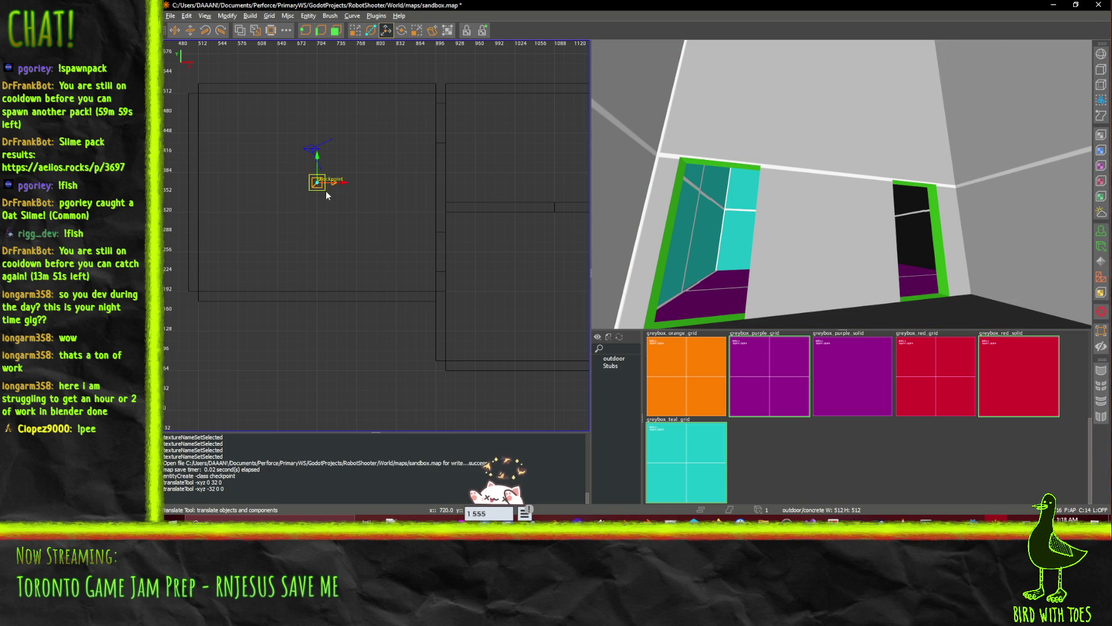
# - Lower the checkpoint entity down onto the room floor
pyautogui.moveTo(833, 156); pyautogui.dragTo(841, 184)
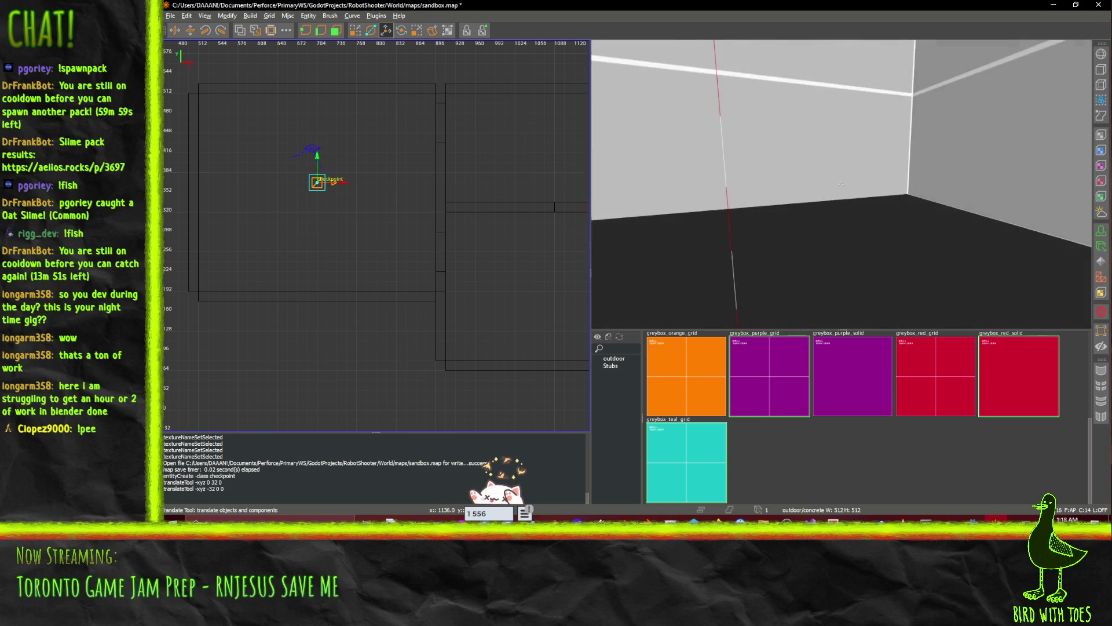
pyautogui.press('Up')
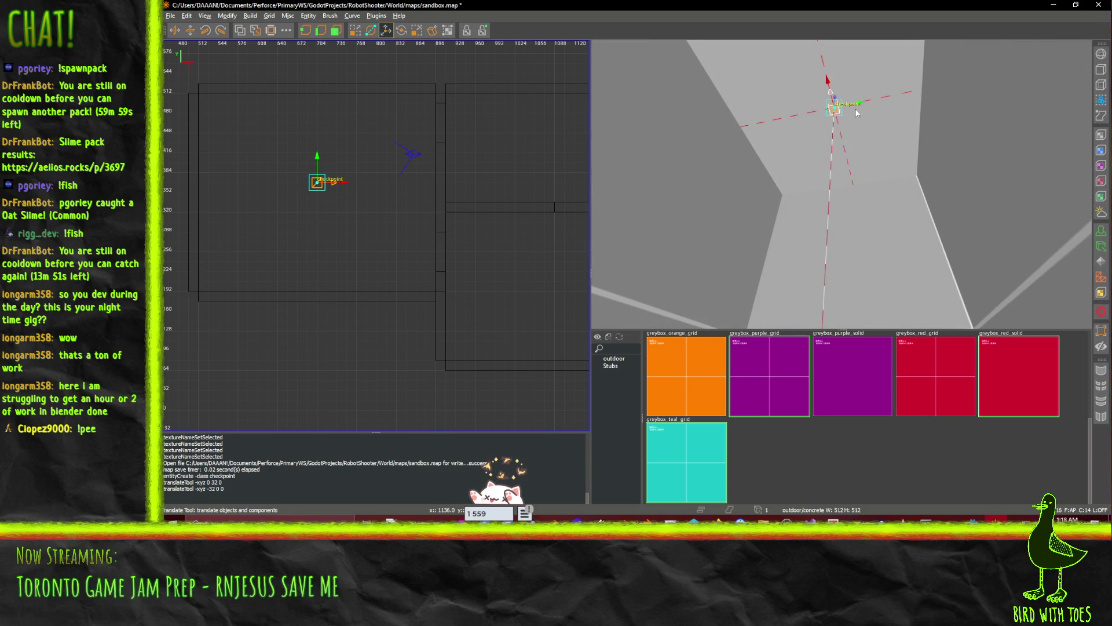
pyautogui.moveTo(841, 184); pyautogui.dragTo(837, 267)
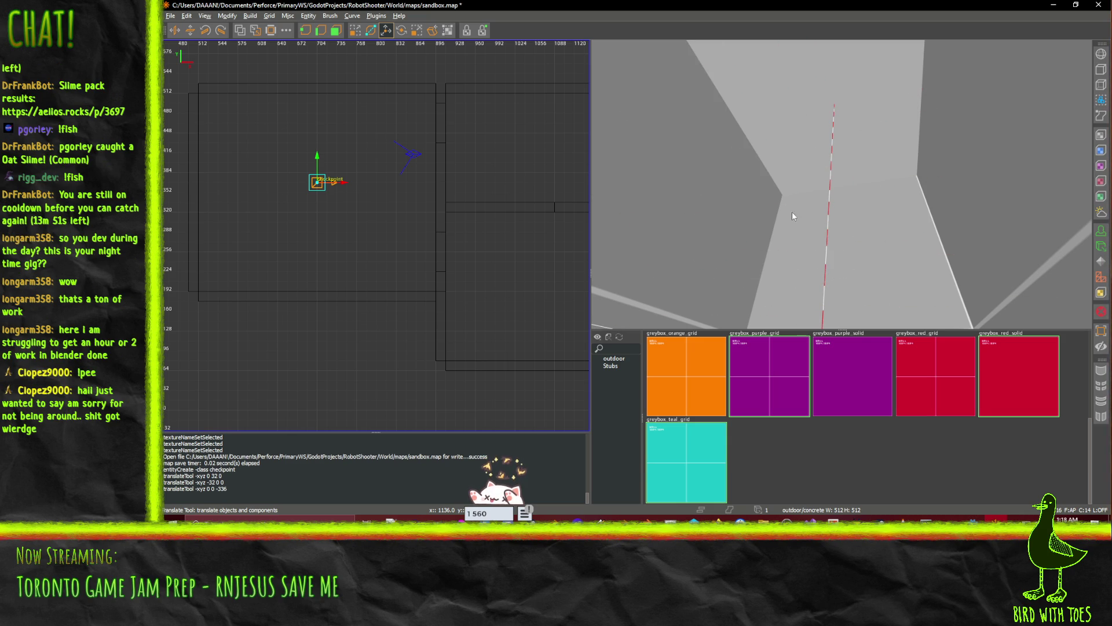
pyautogui.hotkey('ctrl', 'u')
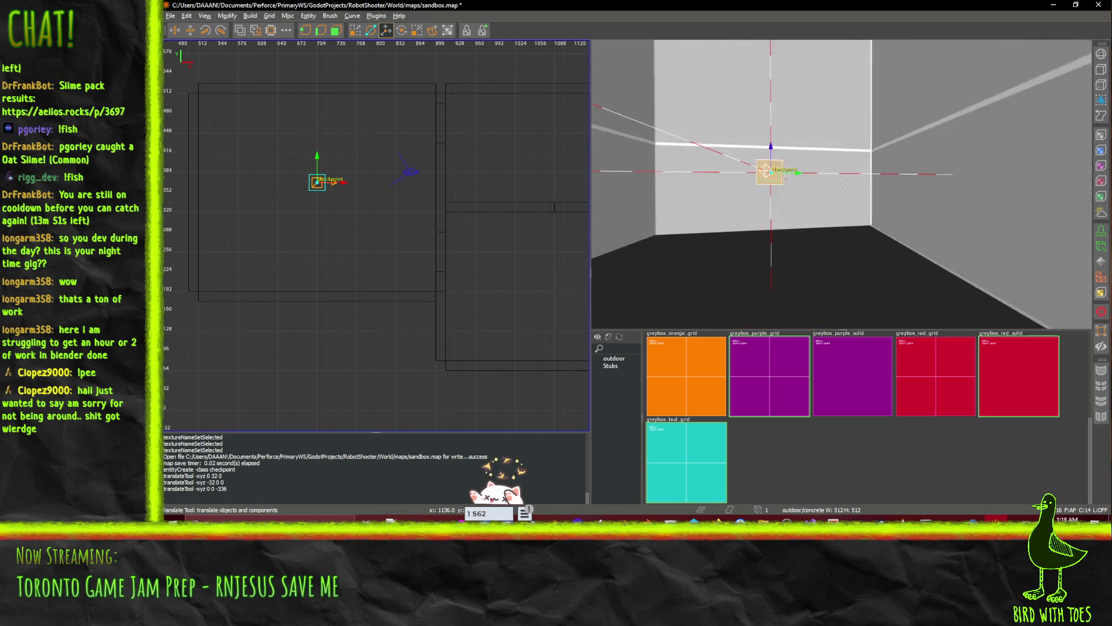
pyautogui.press('a')
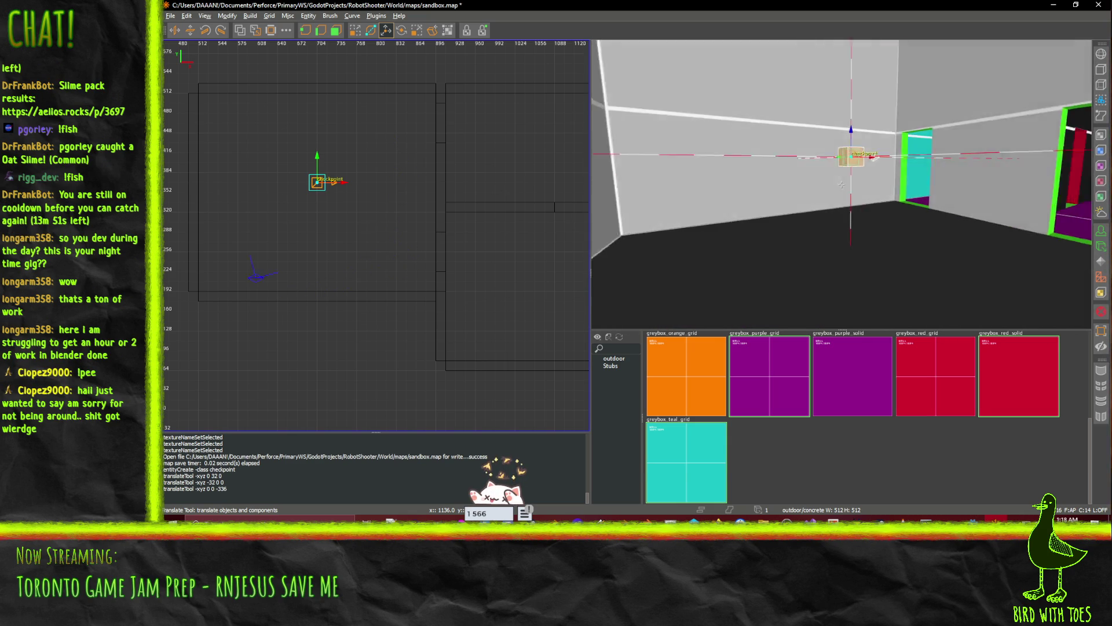
pyautogui.moveTo(820, 136); pyautogui.dragTo(829, 216)
# - Slide the checkpoint along X and inspect it against the nearby doorways
pyautogui.hotkey('ctrl', 'u')
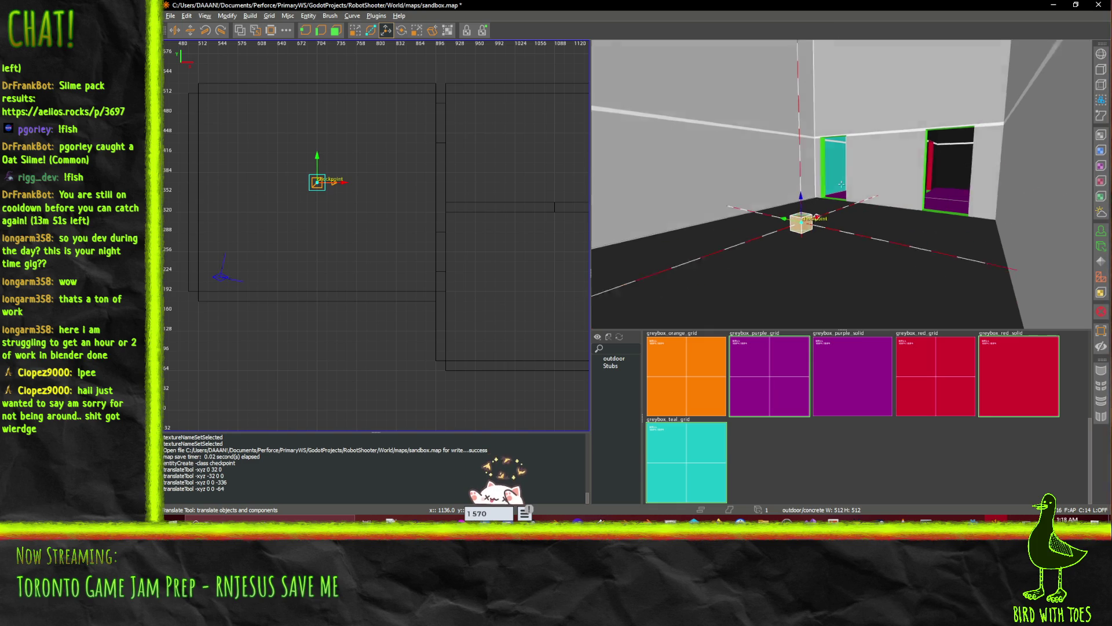
pyautogui.press('d')
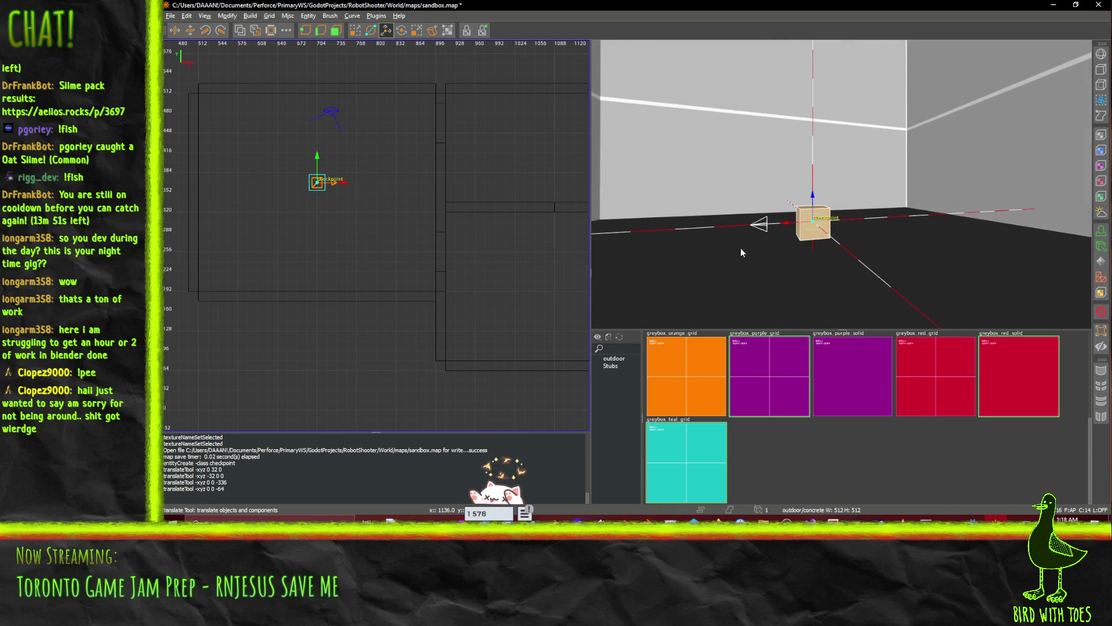
pyautogui.moveTo(795, 226); pyautogui.dragTo(911, 222)
pyautogui.hotkey('ctrl', 'u')
pyautogui.press('w')
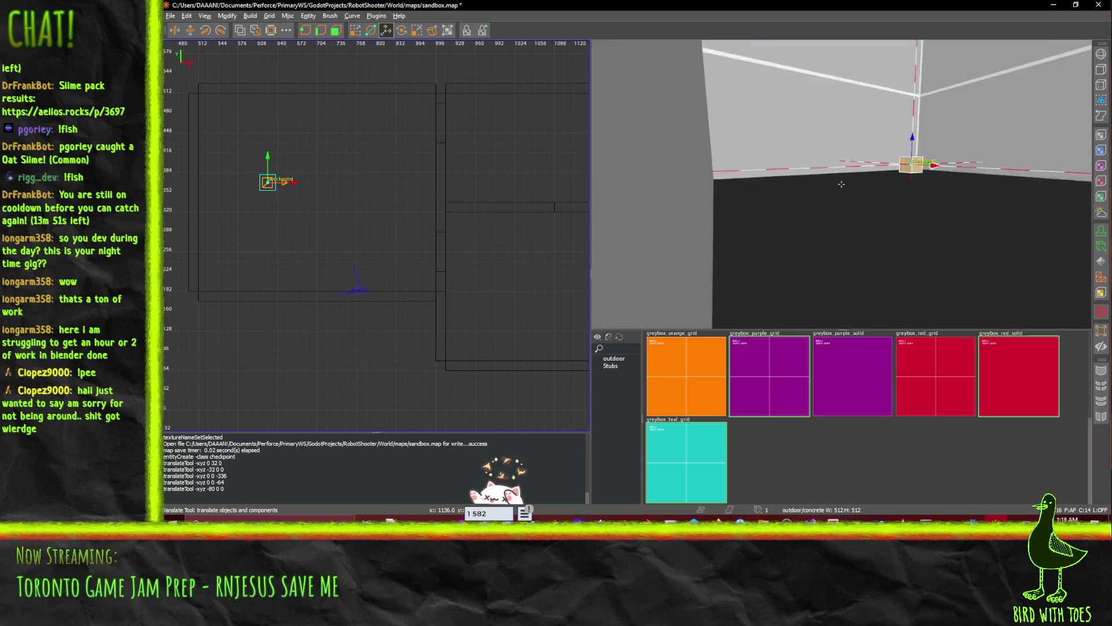
pyautogui.press('w')
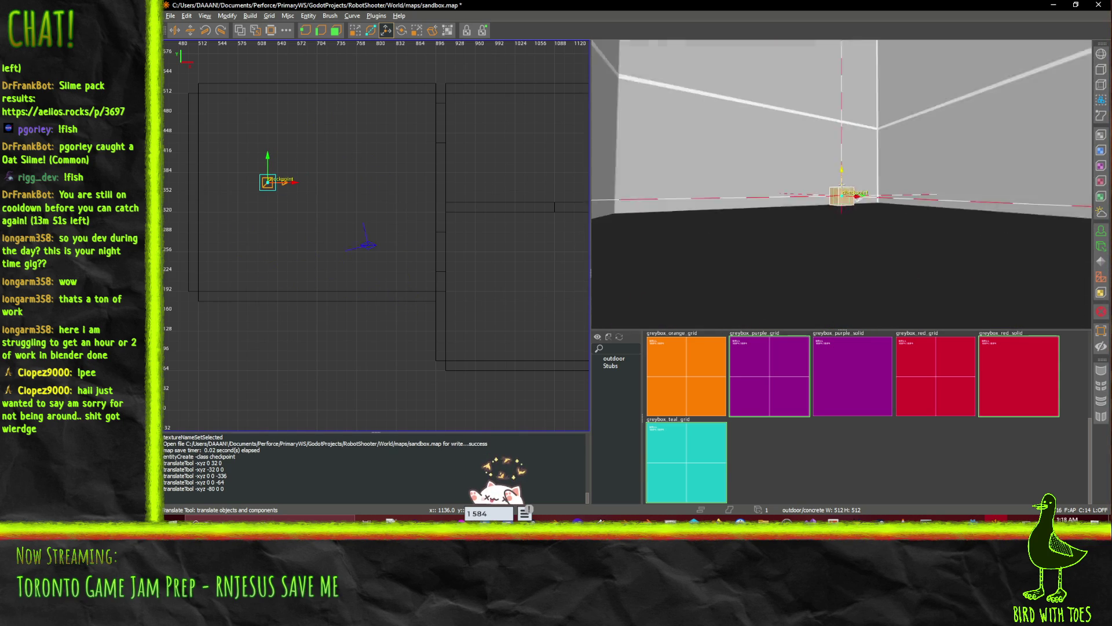
pyautogui.press('w')
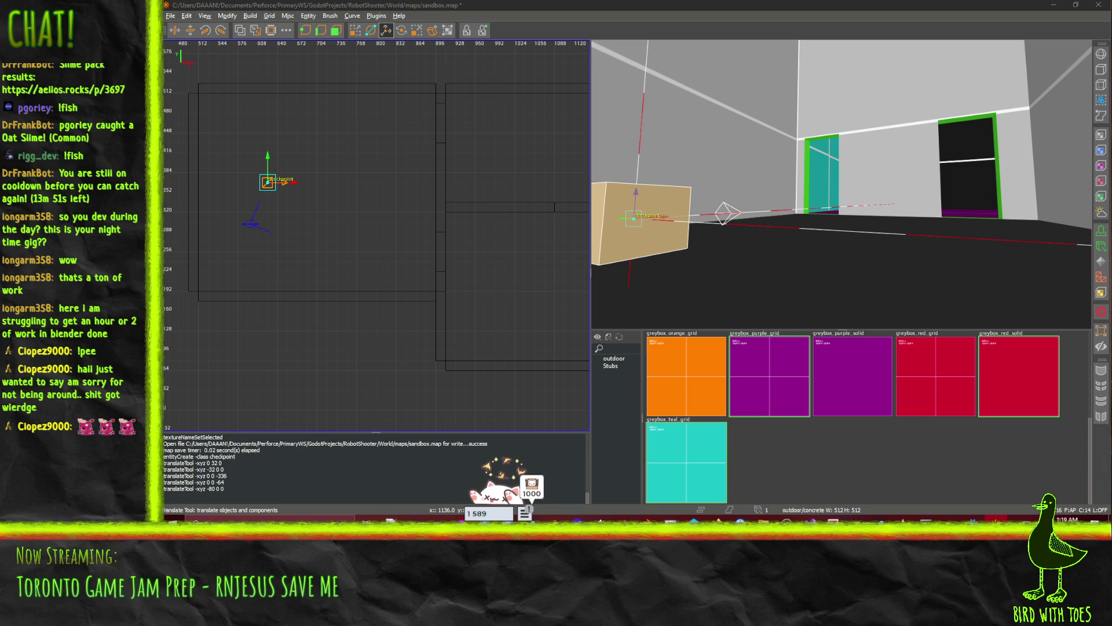
# - Alt+Tab to the browser window showing the TOJam 2026 wiki page
pyautogui.hotkey('alt', 'Tab')
pyautogui.hotkey('alt', 'Tab')
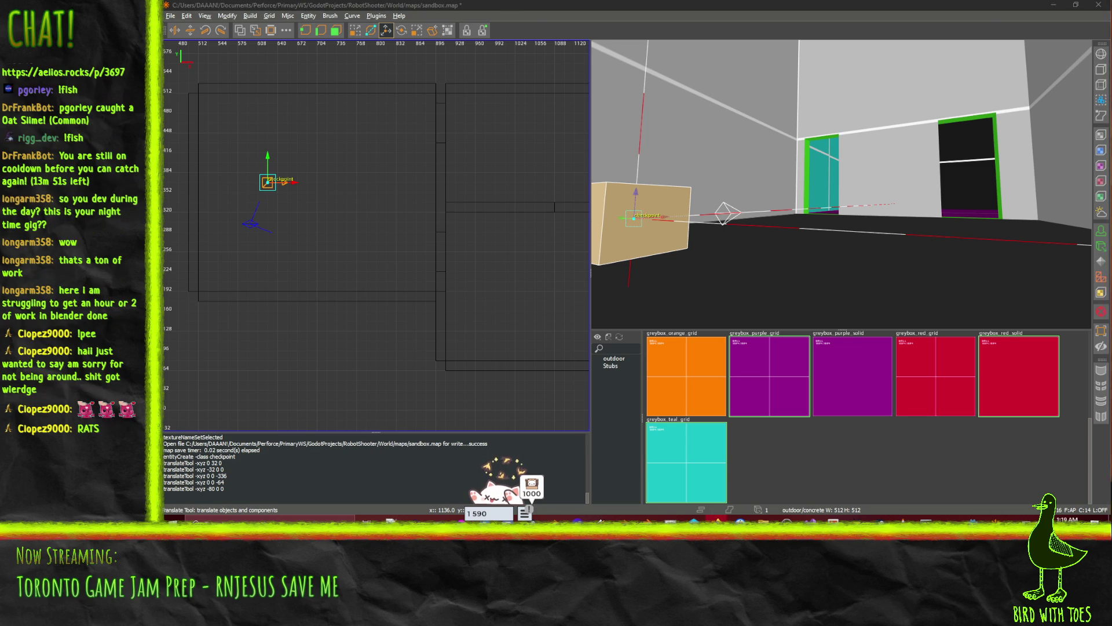